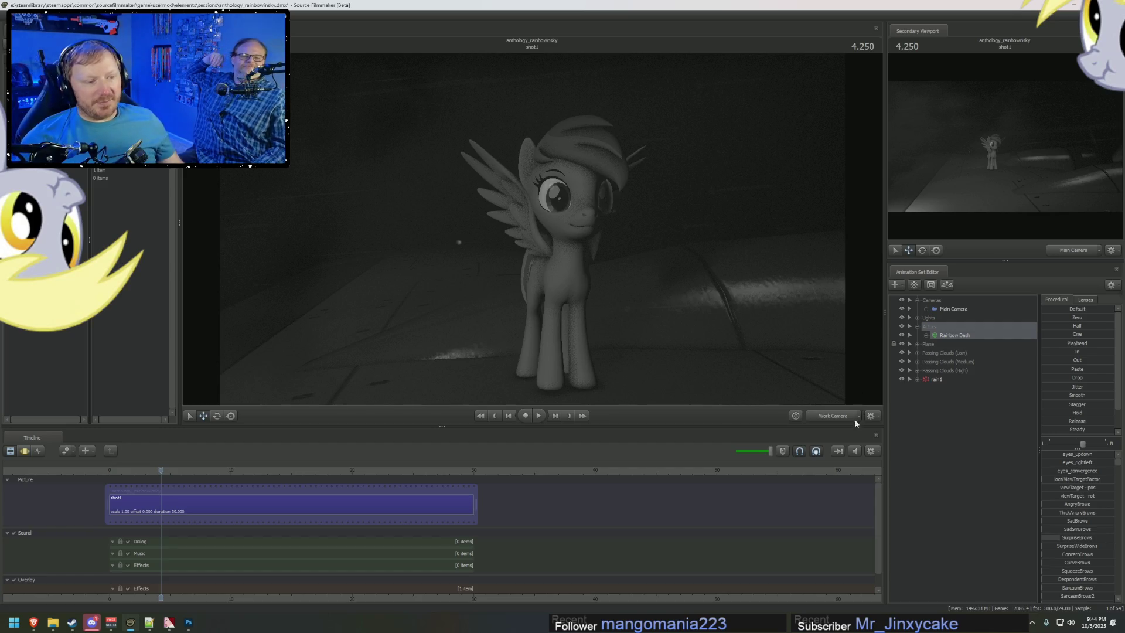
Step: Turn off viewport scene lighting and bring the work camera close to Rainbow Dash
scroll(838, 405, down, 3)
right_click(683, 245)
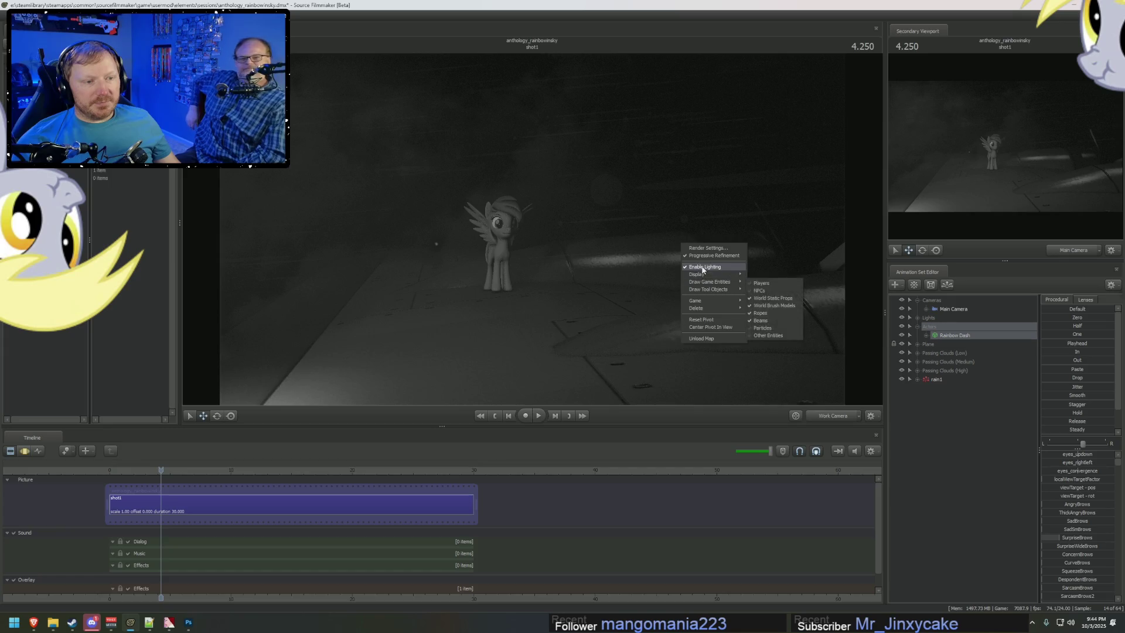
click(705, 267)
drag(705, 267, 568, 308)
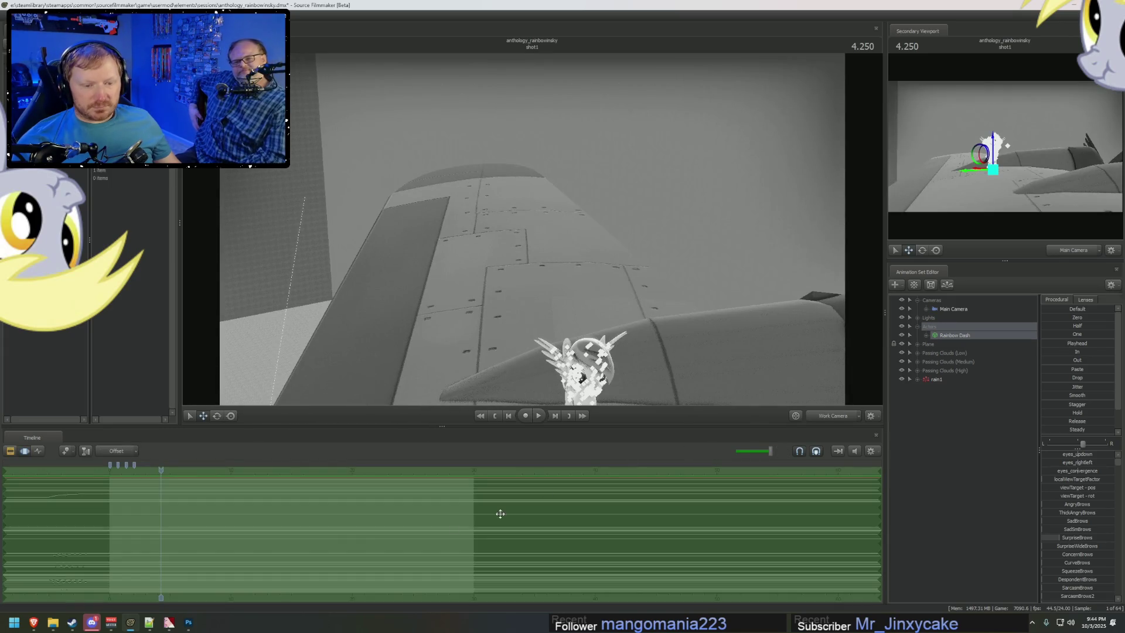
scroll(636, 530, down, 3)
middle_drag(872, 512, 875, 512)
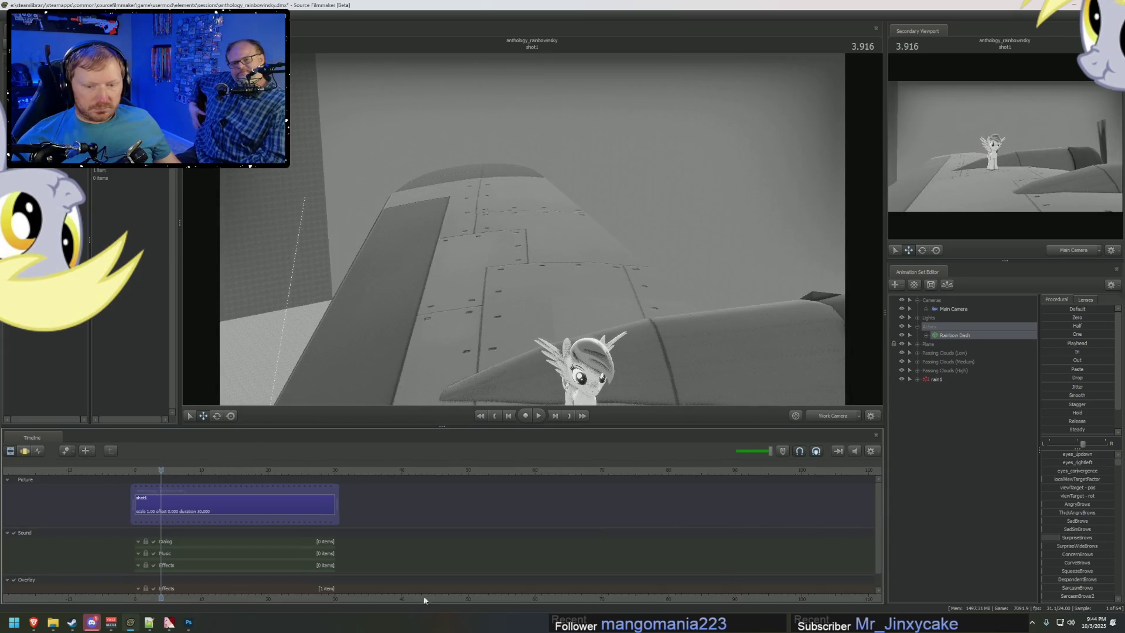
Step: Disable Overlay Effects, view through Main Camera with lighting re-enabled, and play the shot
click(153, 589)
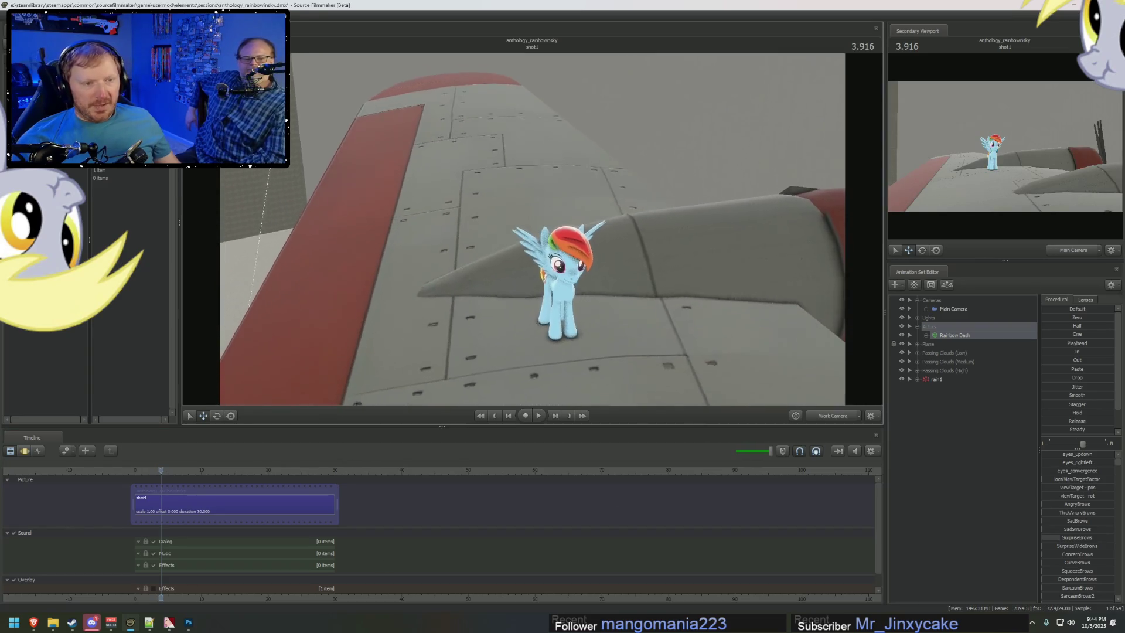
click(831, 416)
right_click(736, 352)
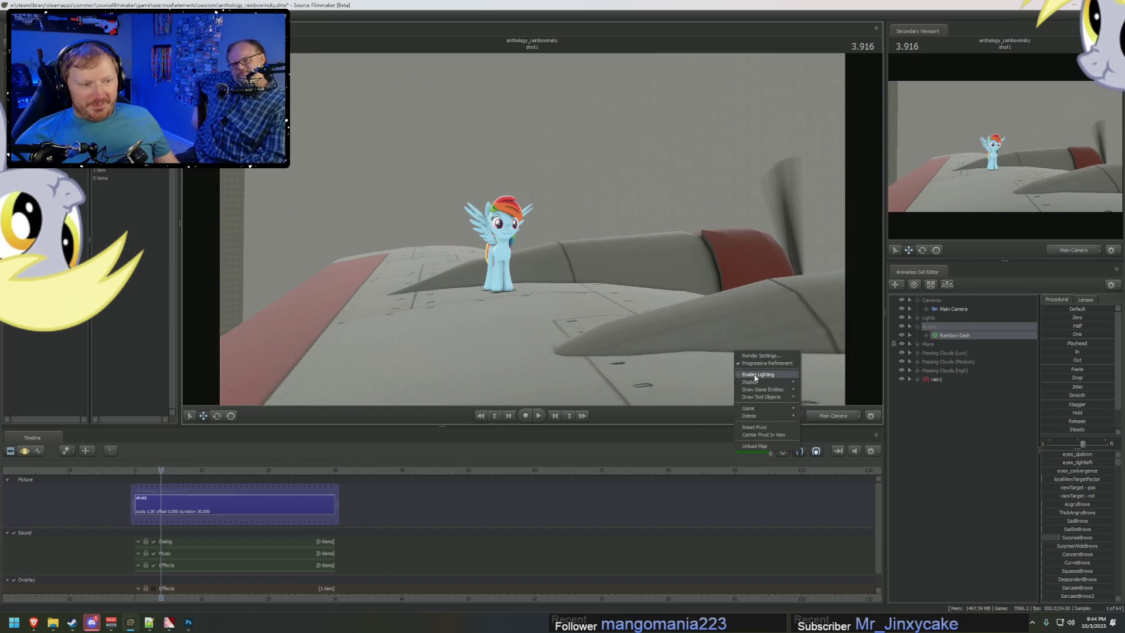
click(756, 375)
key(space)
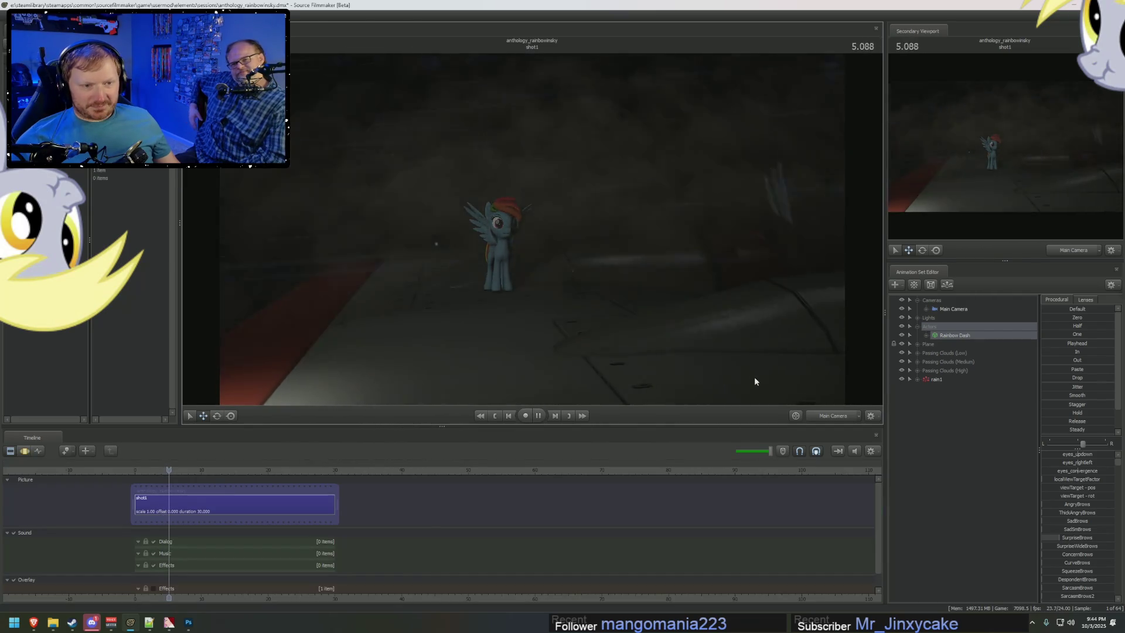
key(space)
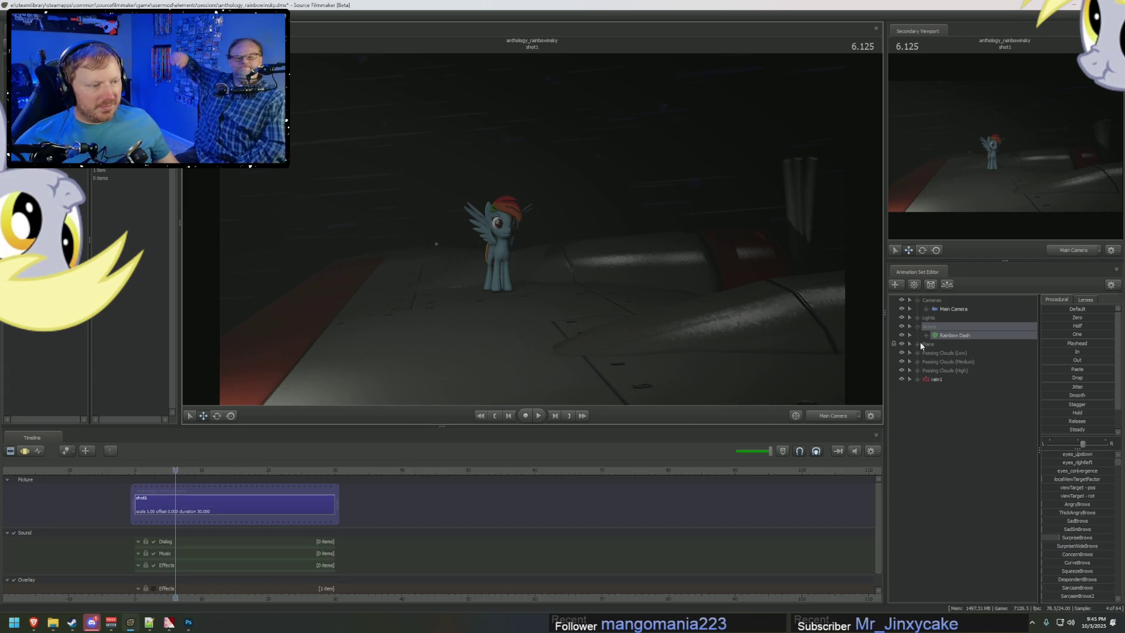
Step: Expand the Plane group, select bomberplane_enh1 and open the Motion Editor
click(918, 344)
click(955, 353)
key(F3)
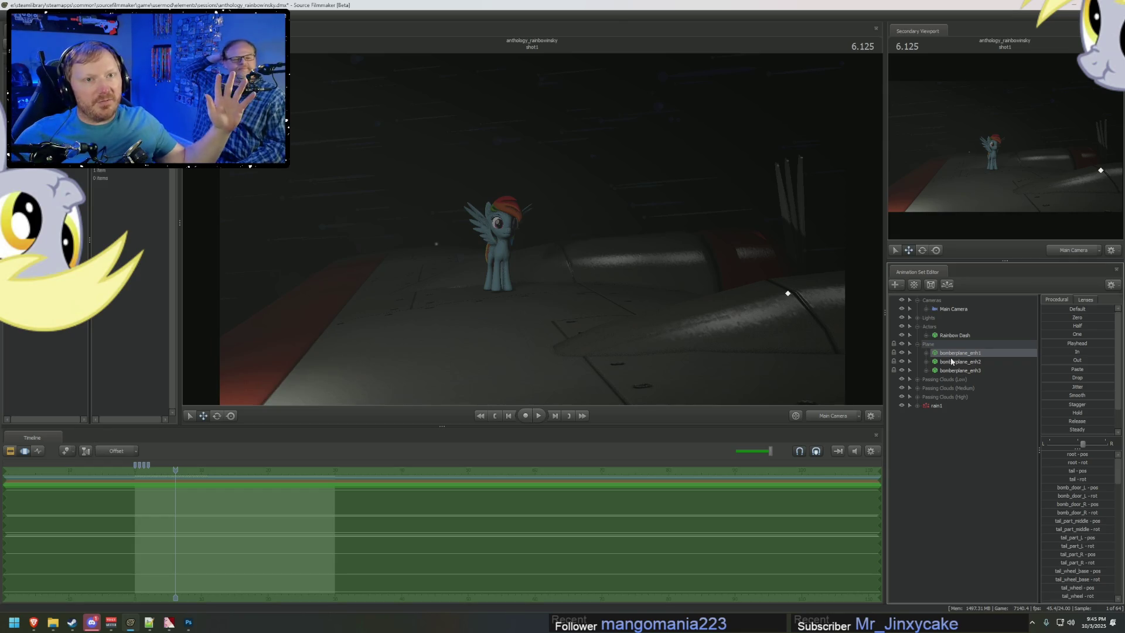
Step: Show bomberplane_enh1 in the Element Viewer and add a new attribute to it
right_click(954, 356)
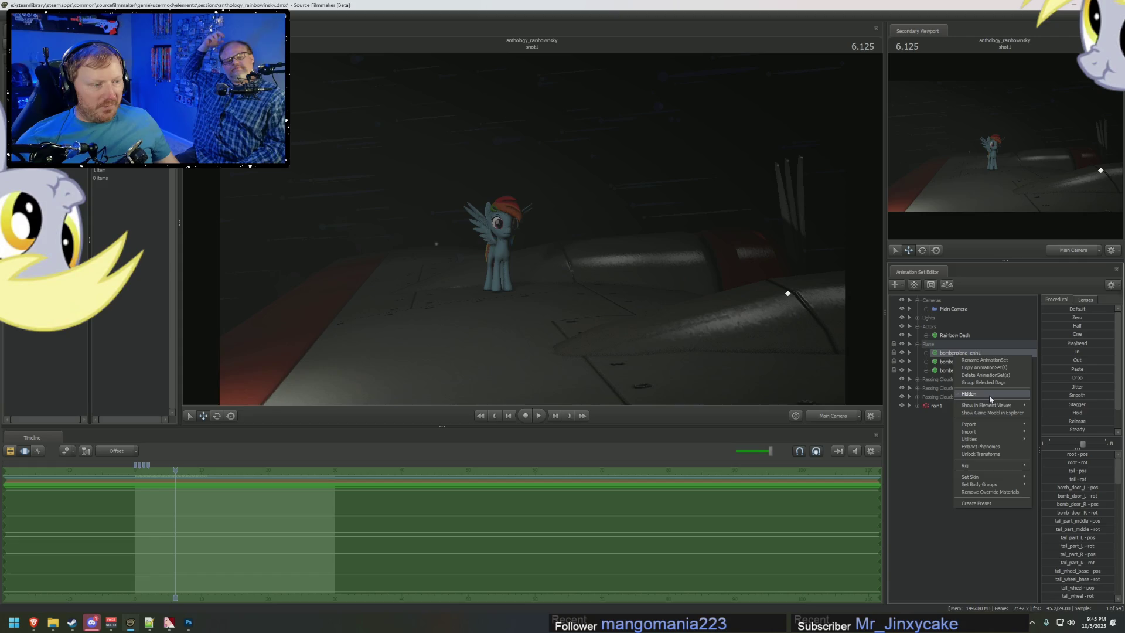
click(1052, 410)
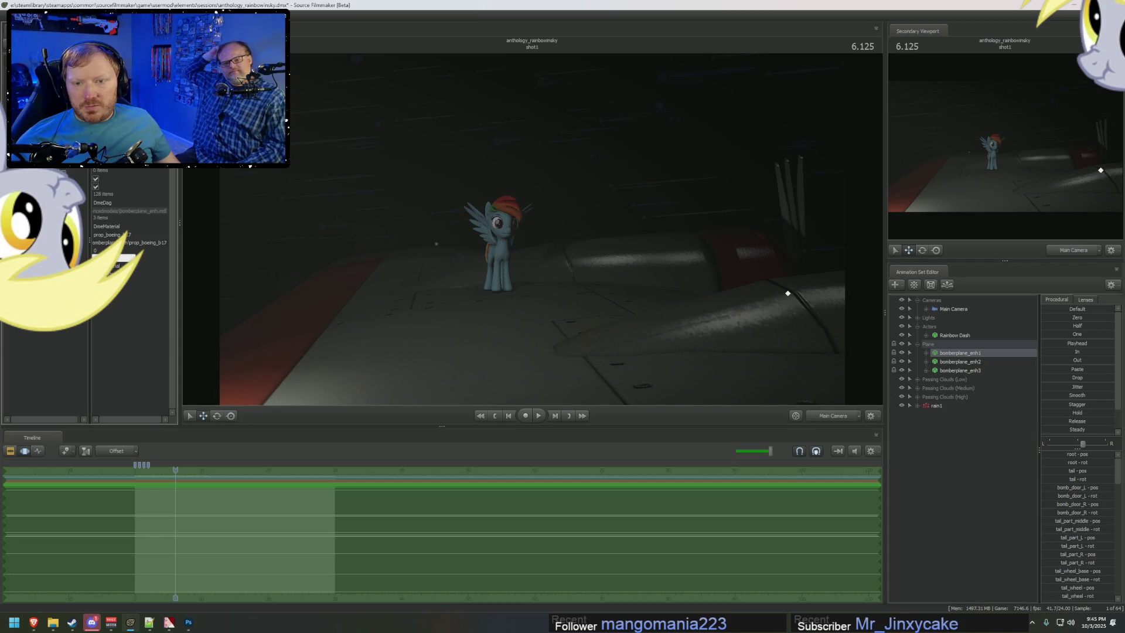
right_click(83, 222)
mouse_move(117, 294)
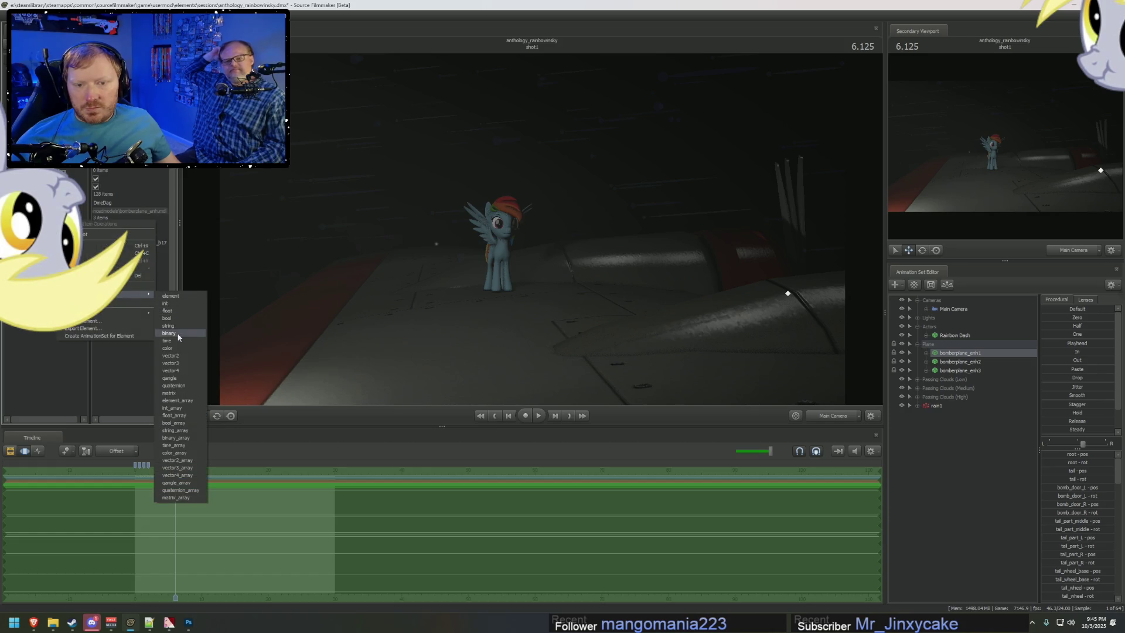
click(173, 363)
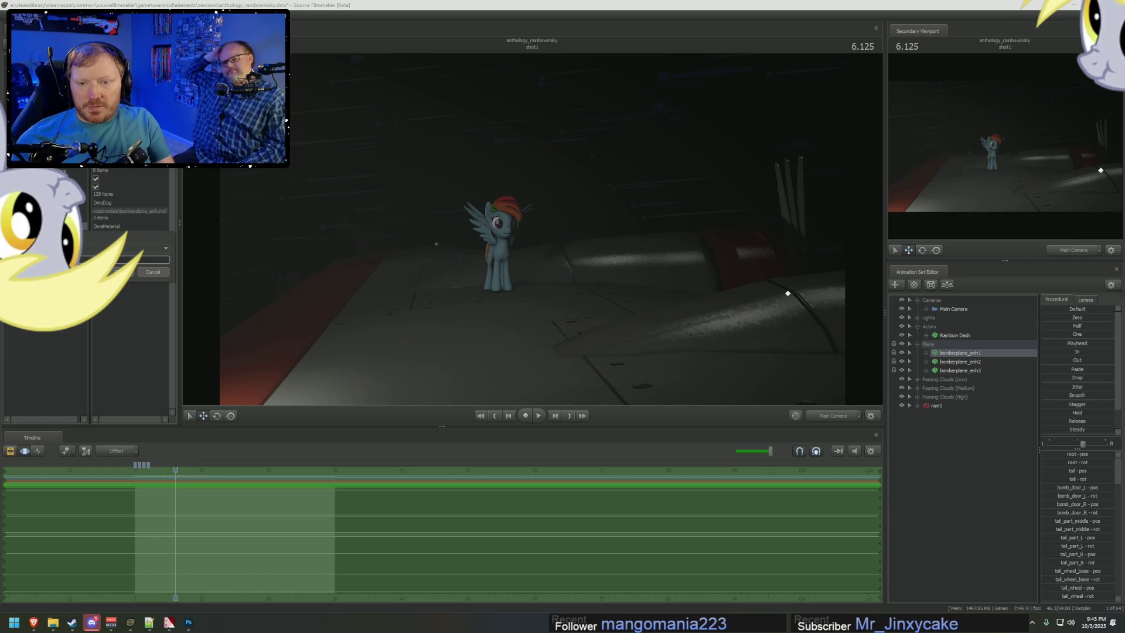
key(Return)
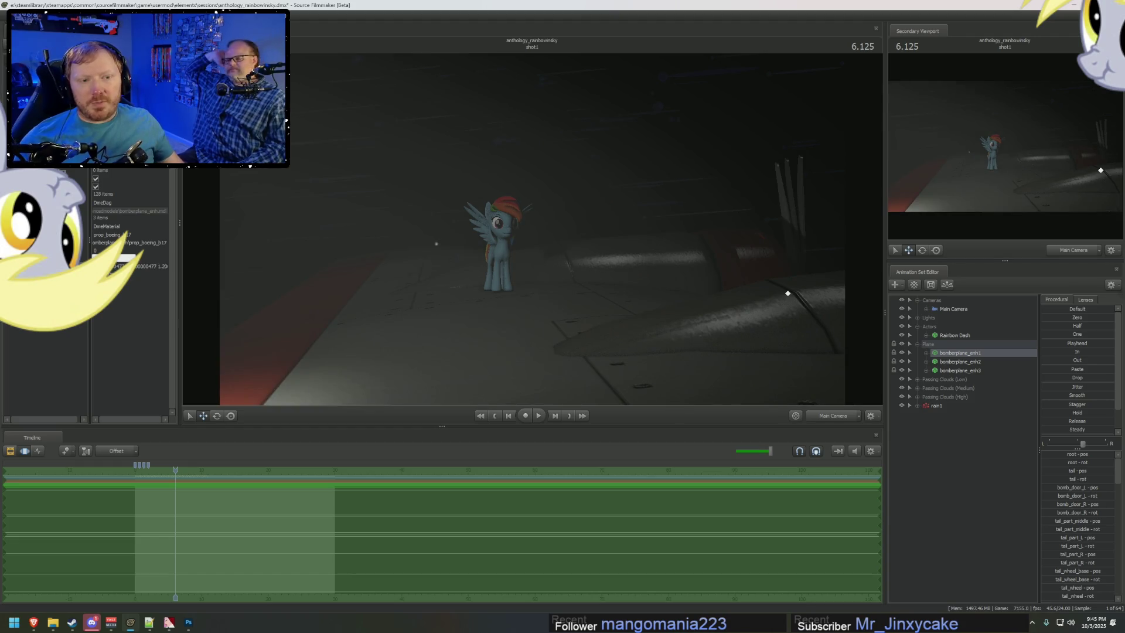
Step: In the Element Viewer, clear and commit a material value on bomberplane_enh2
right_click(961, 362)
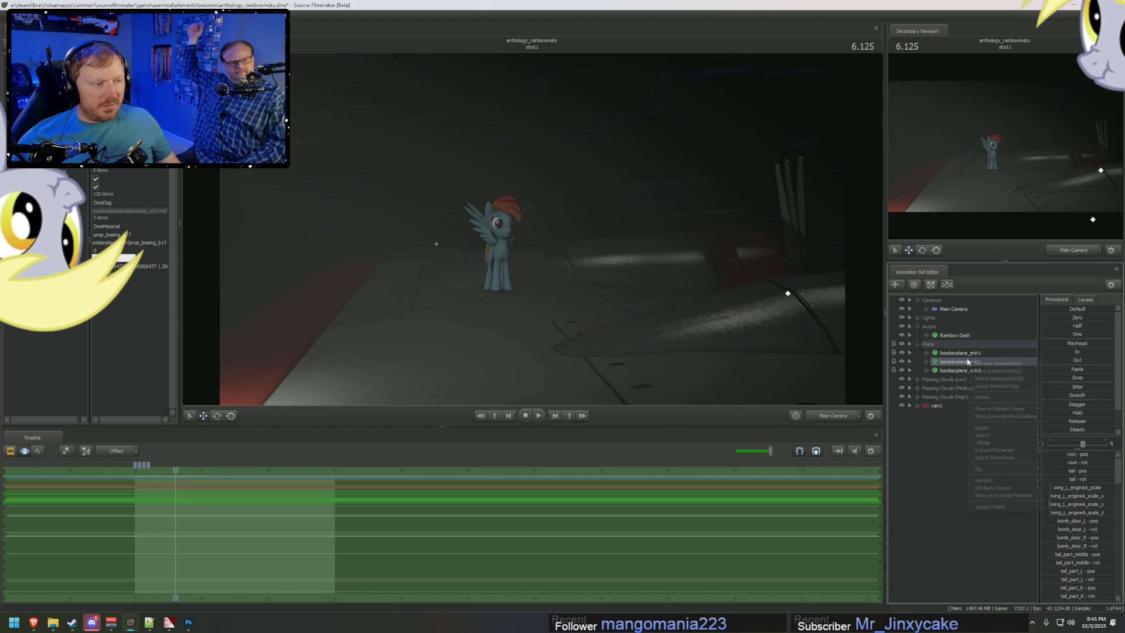
click(664, 391)
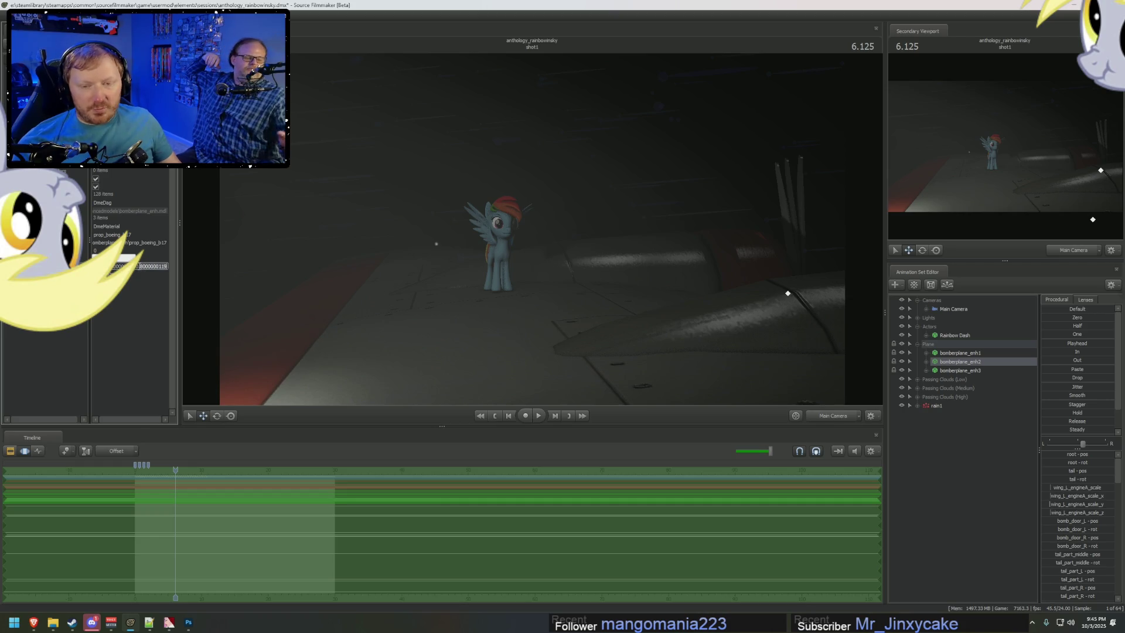
key(BackSpace)
key(Return)
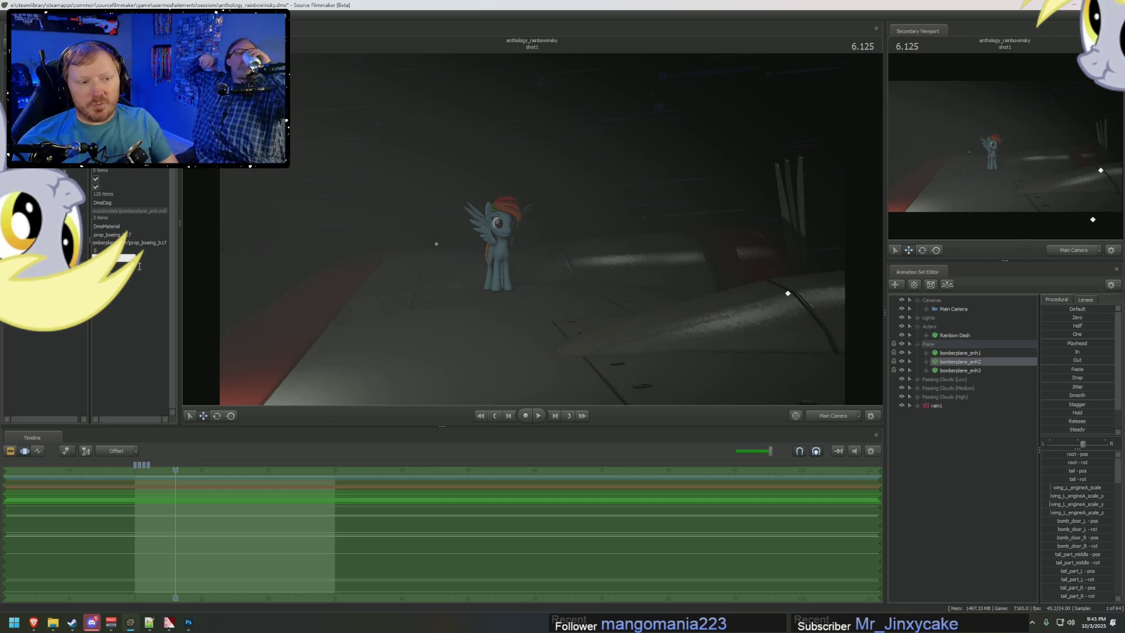
Step: Edit and commit bomberplane_enh3's prop_boeing_b17 material value of 0.8000000119, then select Main Camera
right_click(953, 370)
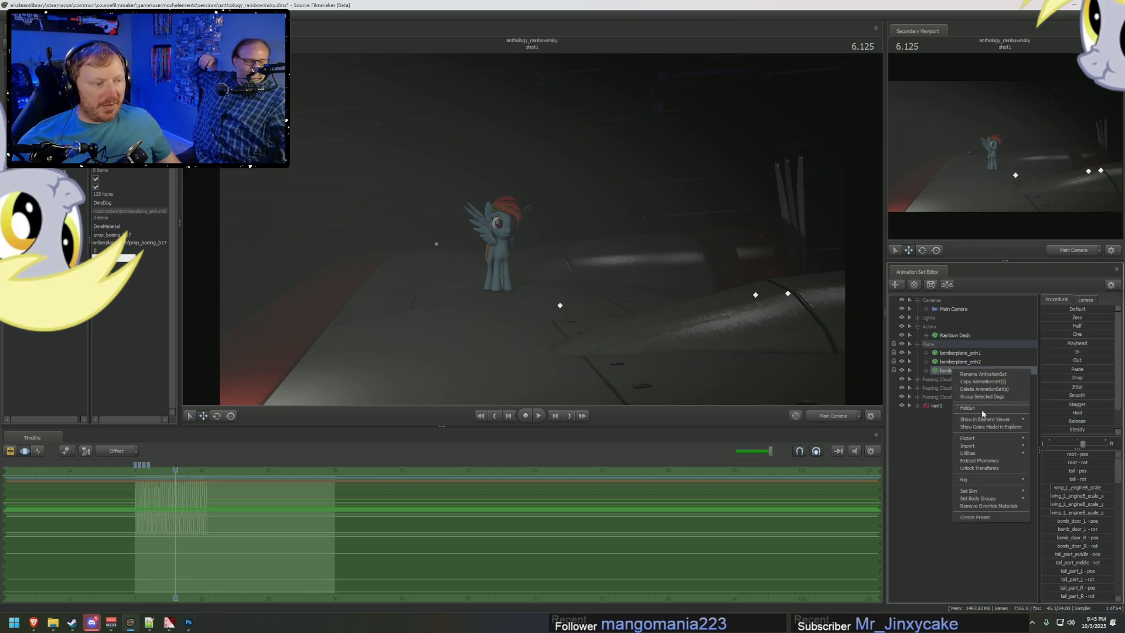
click(1053, 422)
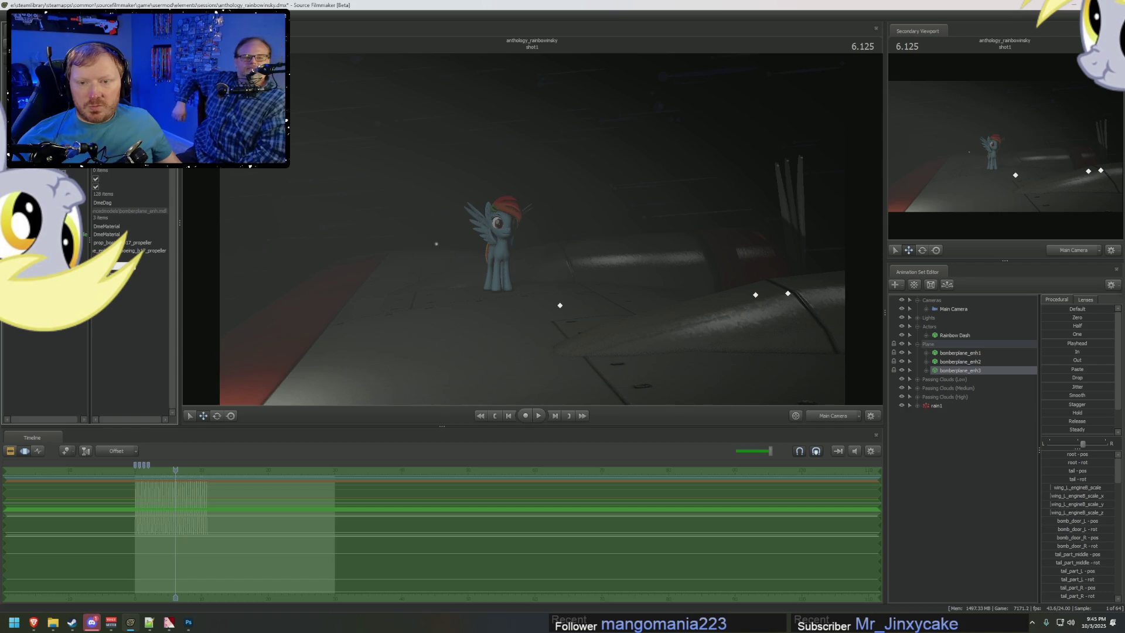
click(17, 234)
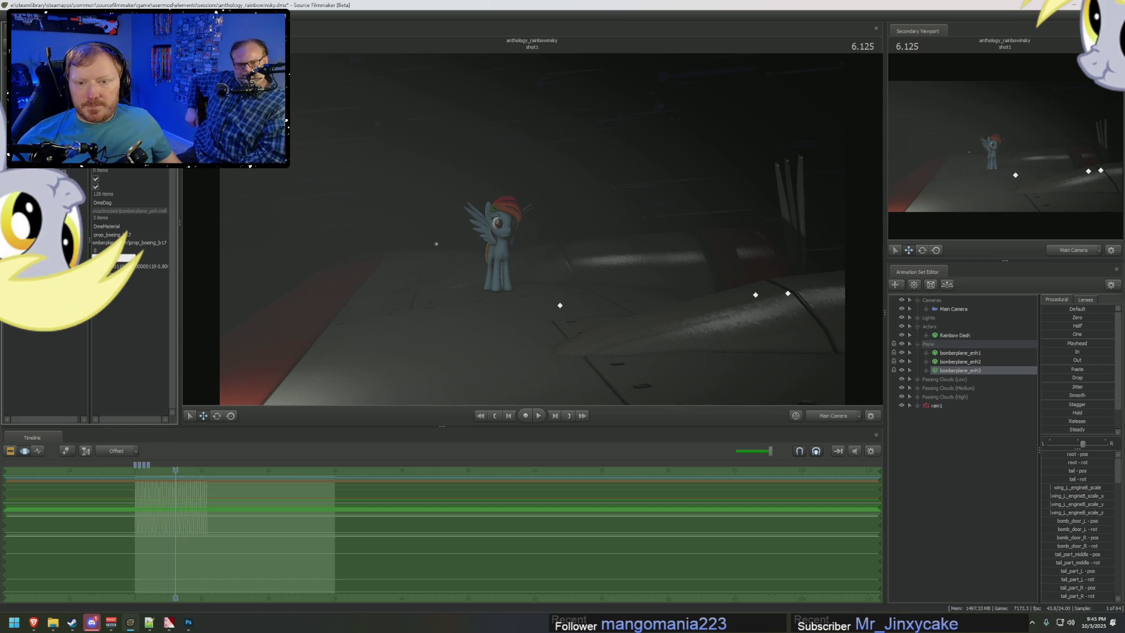
click(153, 266)
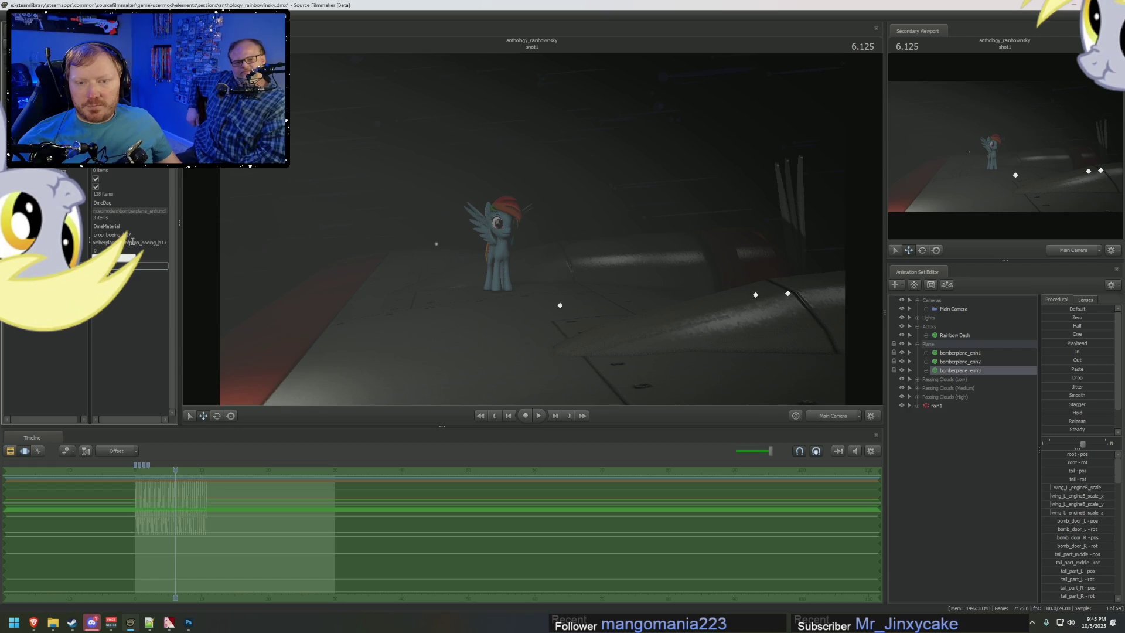
key(Return)
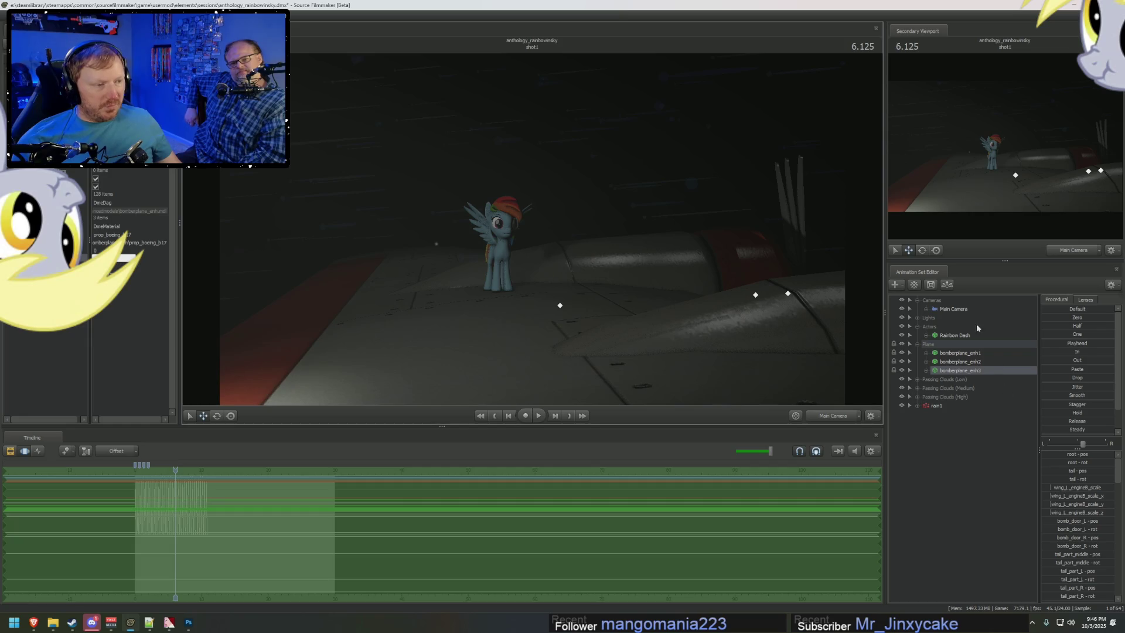
click(979, 309)
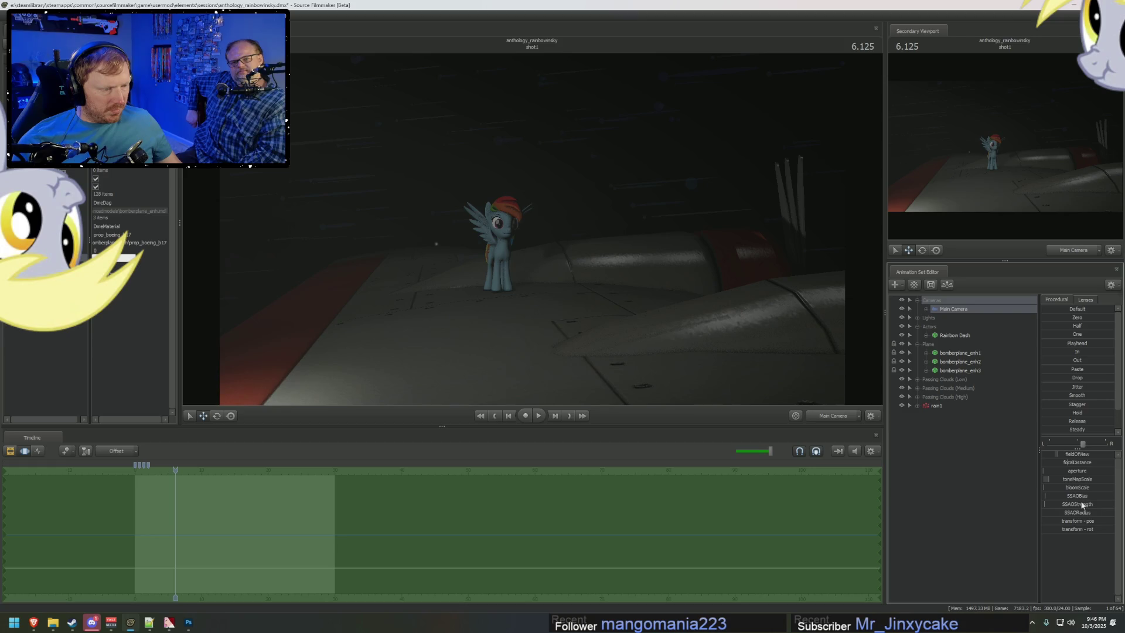
Step: Nudge the Main Camera's bloomScale and play the shot in the Clip Editor
drag(1084, 484, 1085, 487)
key(F2)
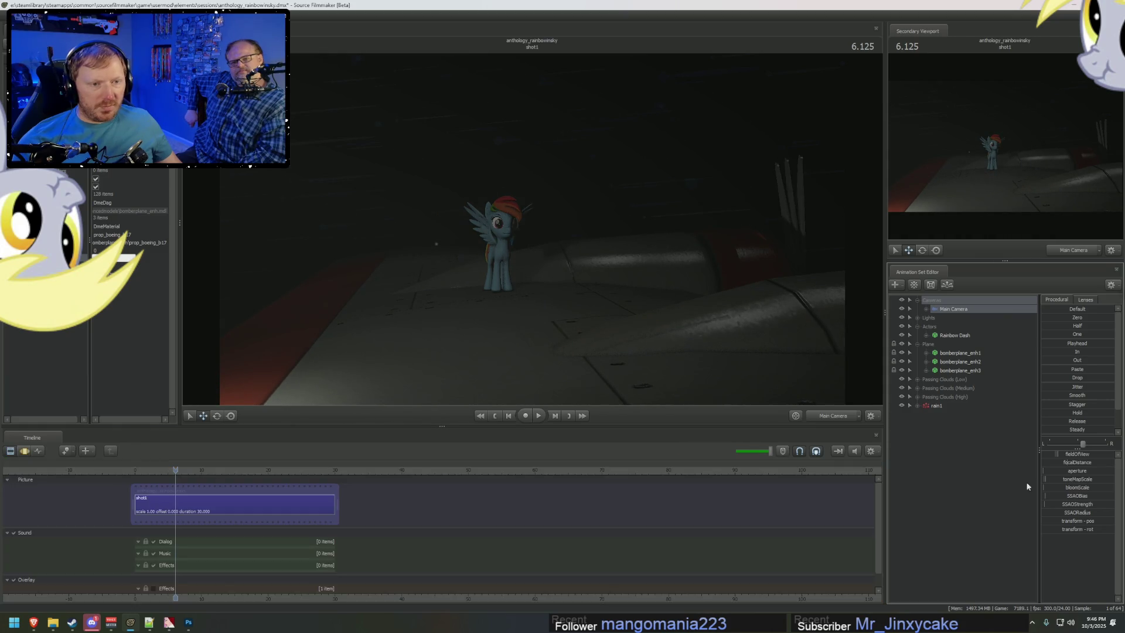
click(144, 469)
key(space)
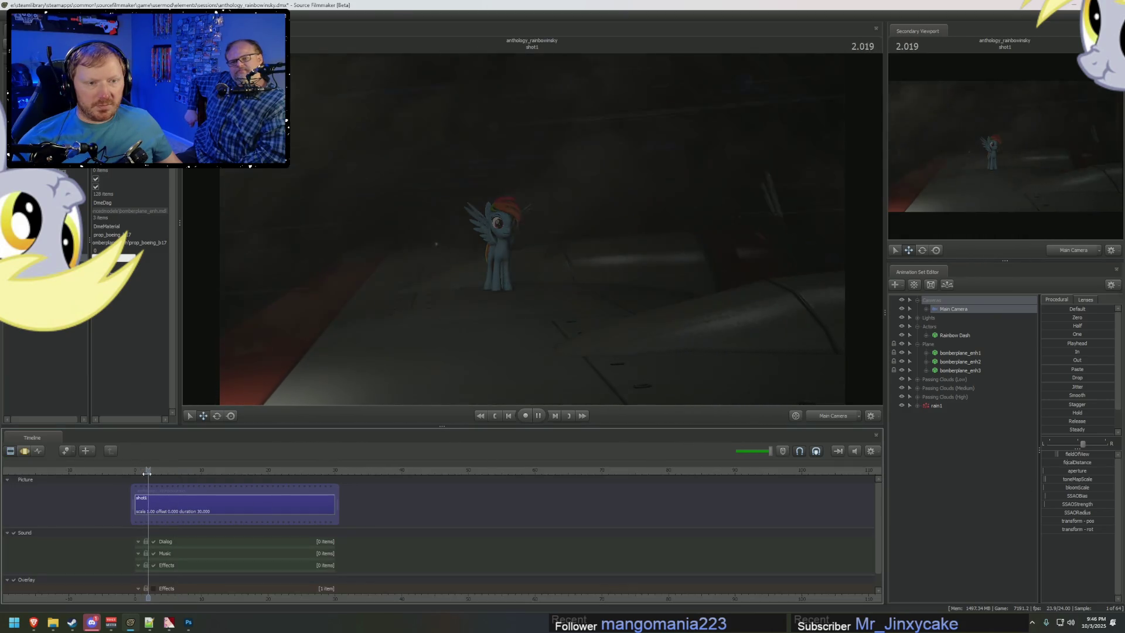
key(space)
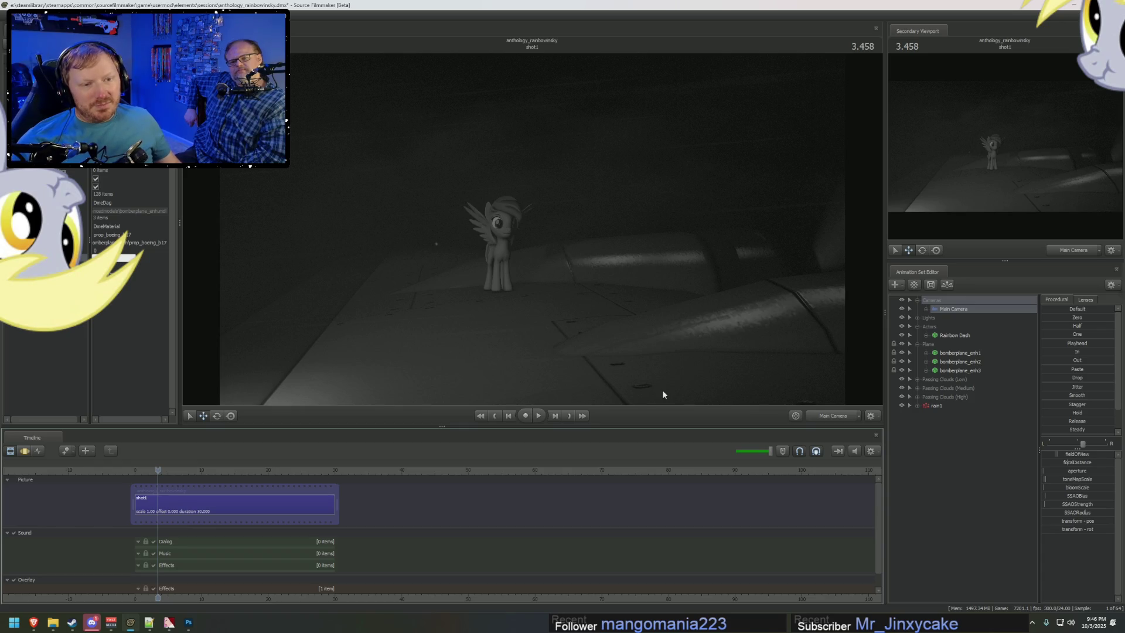
key(space)
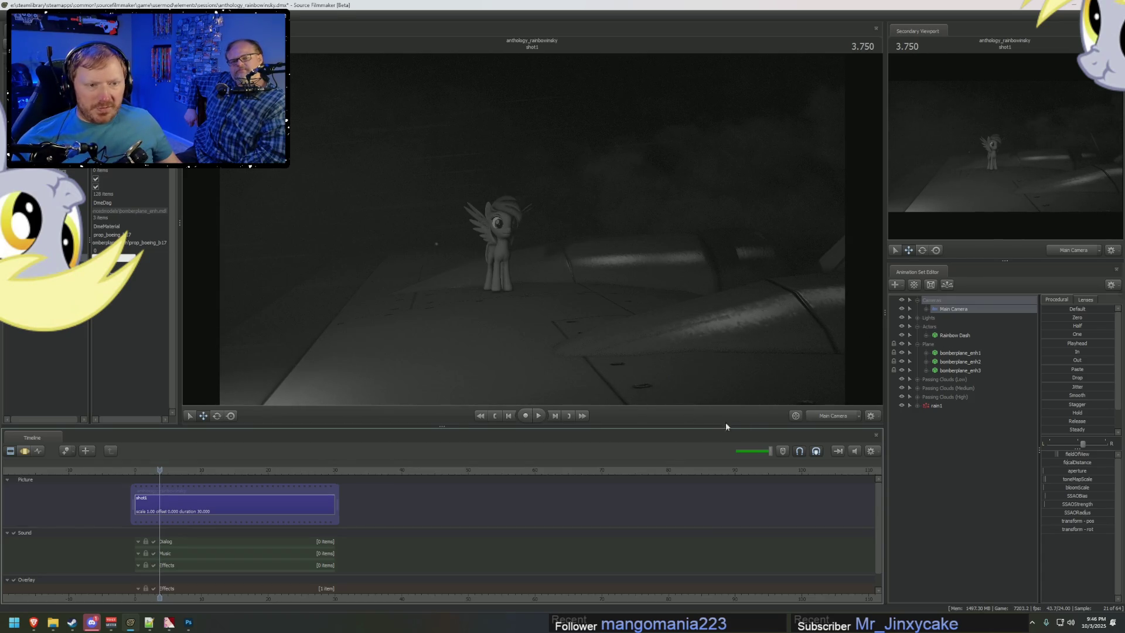
Step: Fly the Work Camera past Rainbow Dash and expand the Lights group
key(F4)
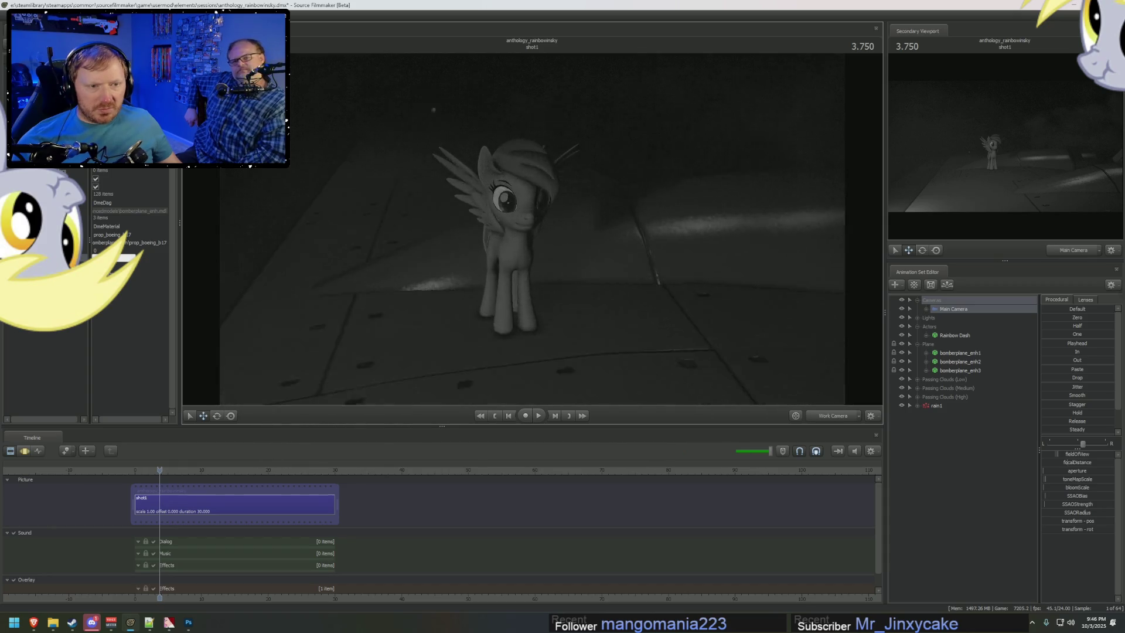
key(w)
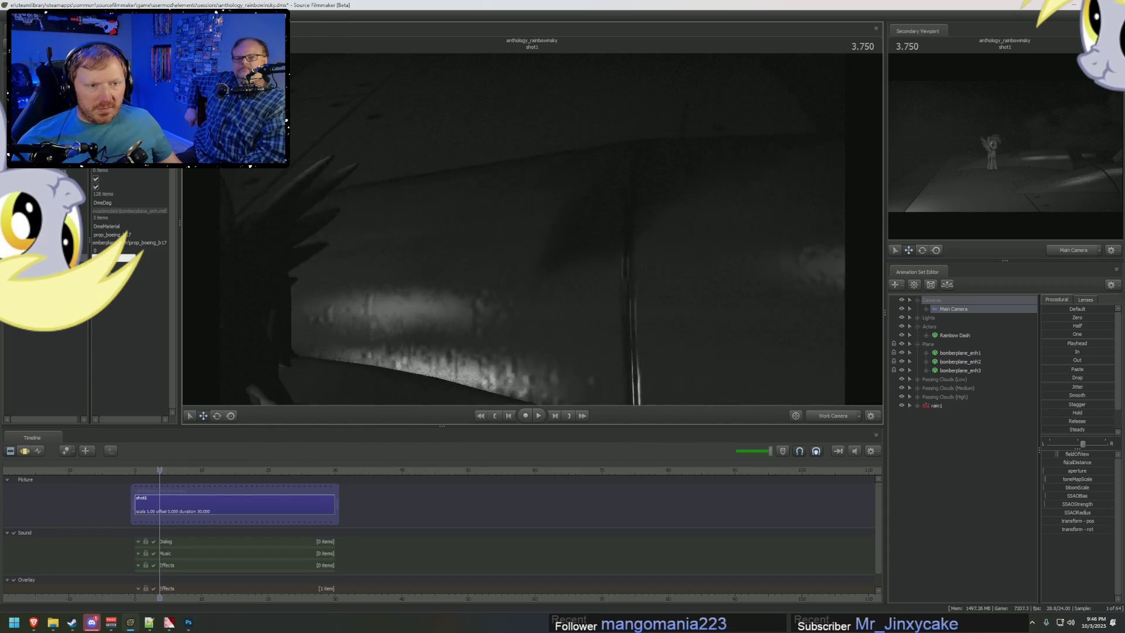
key(s)
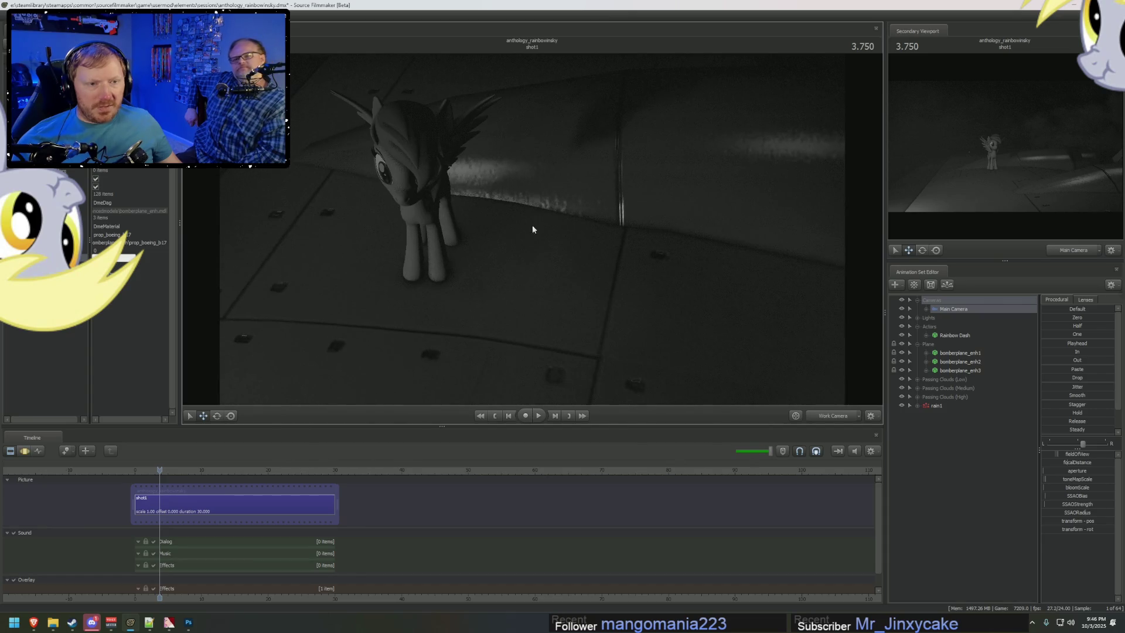
click(918, 317)
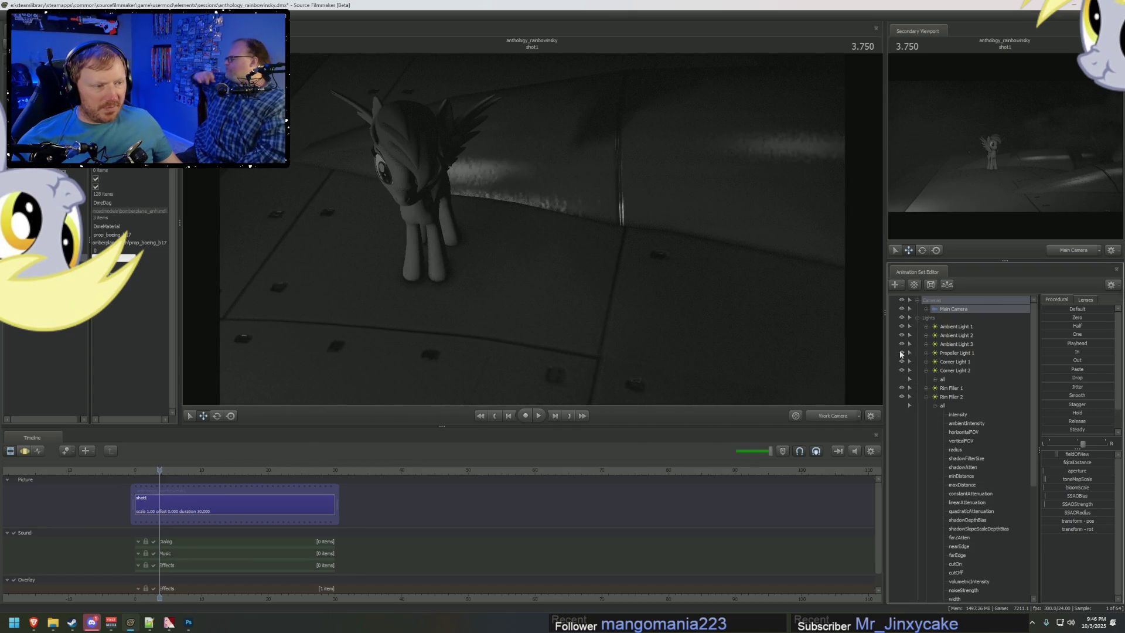
Step: Toggle Corner Light 1 on and off to judge its effect, then select it
click(926, 388)
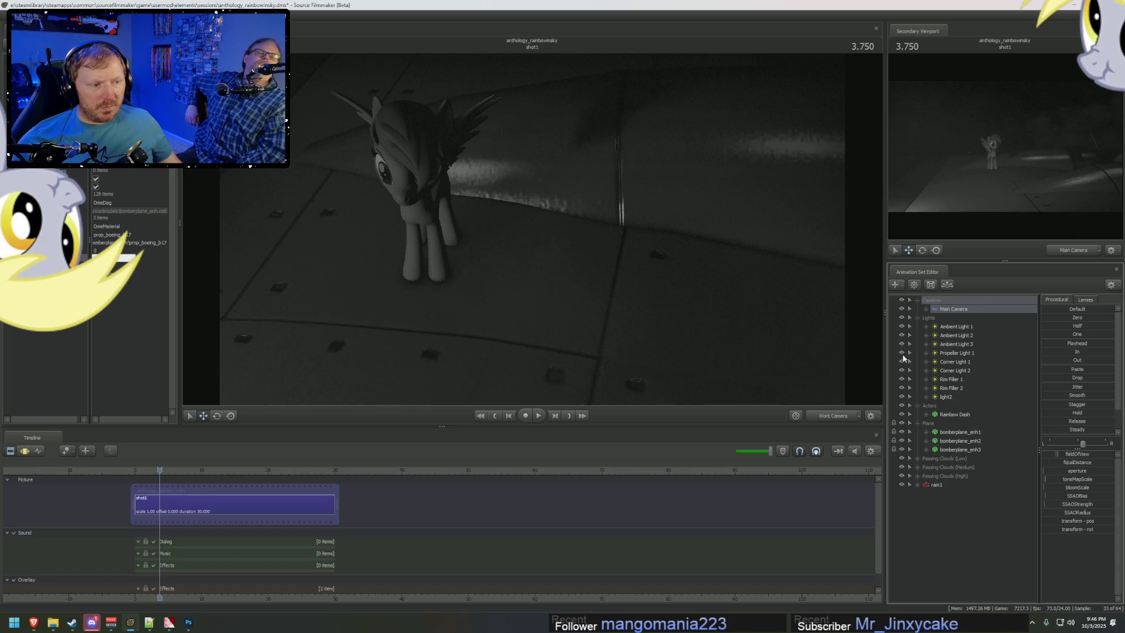
click(902, 362)
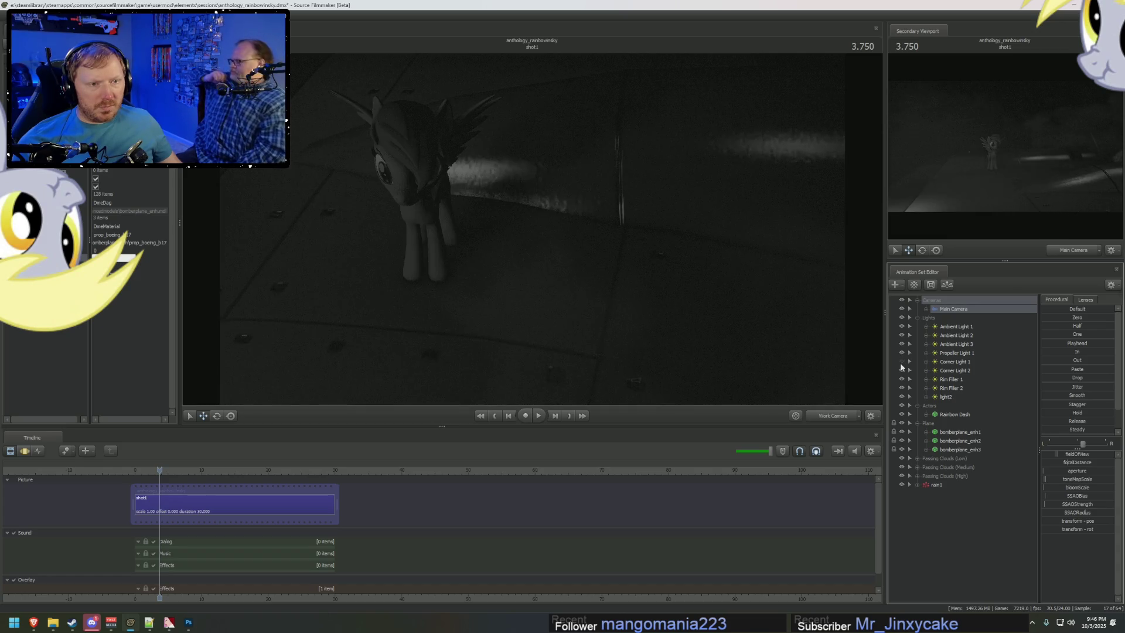
click(901, 363)
click(901, 362)
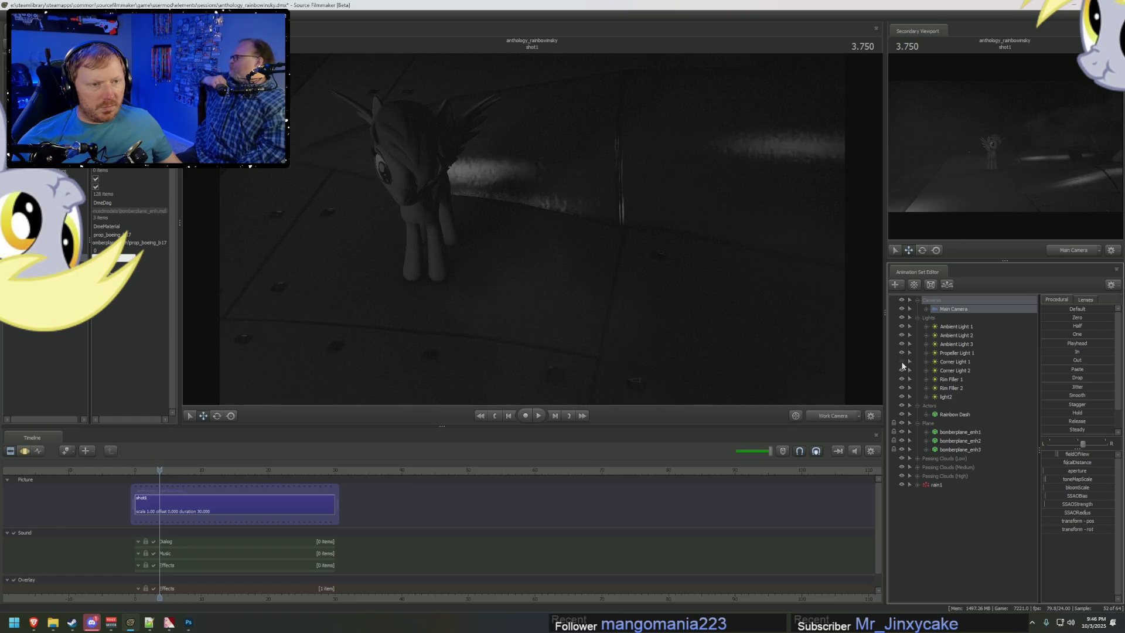
click(901, 362)
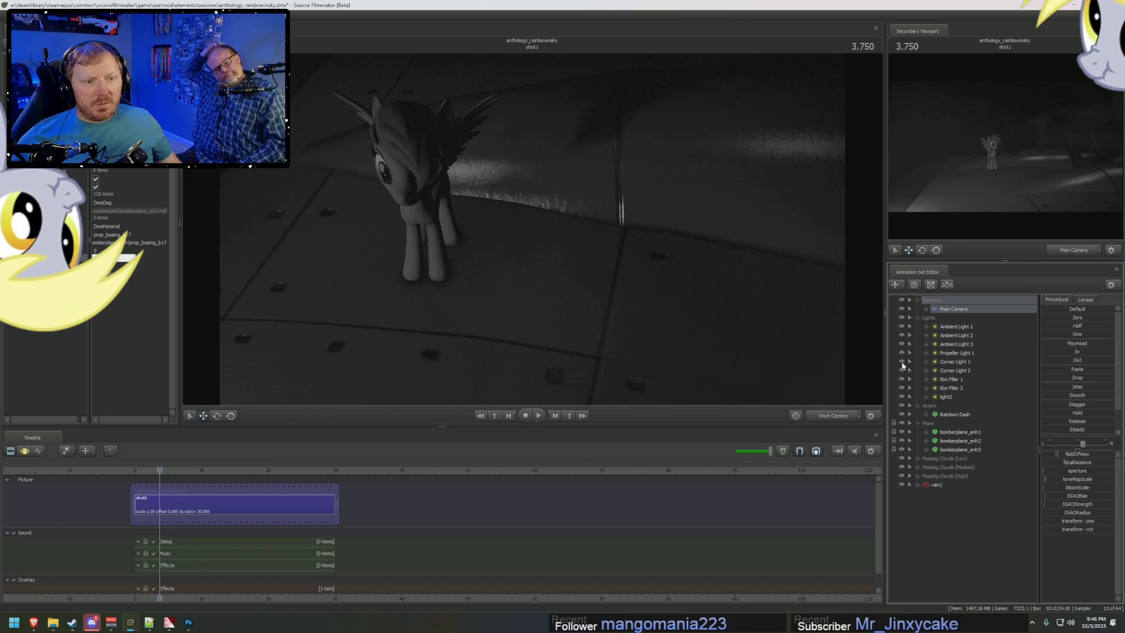
click(902, 362)
click(902, 362)
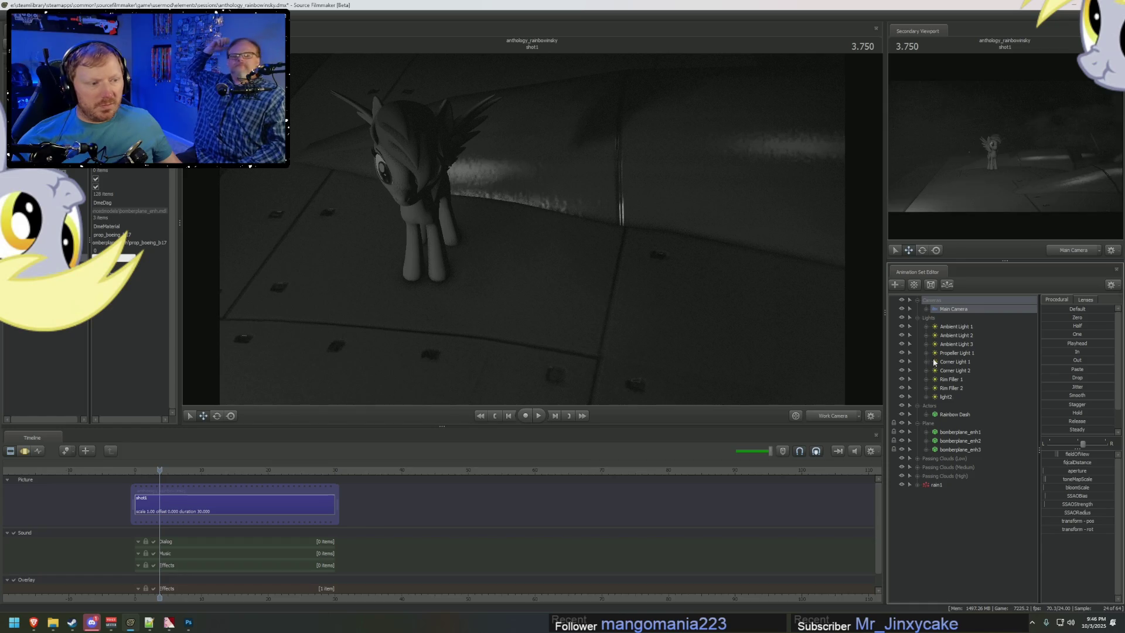
click(959, 364)
right_click(960, 367)
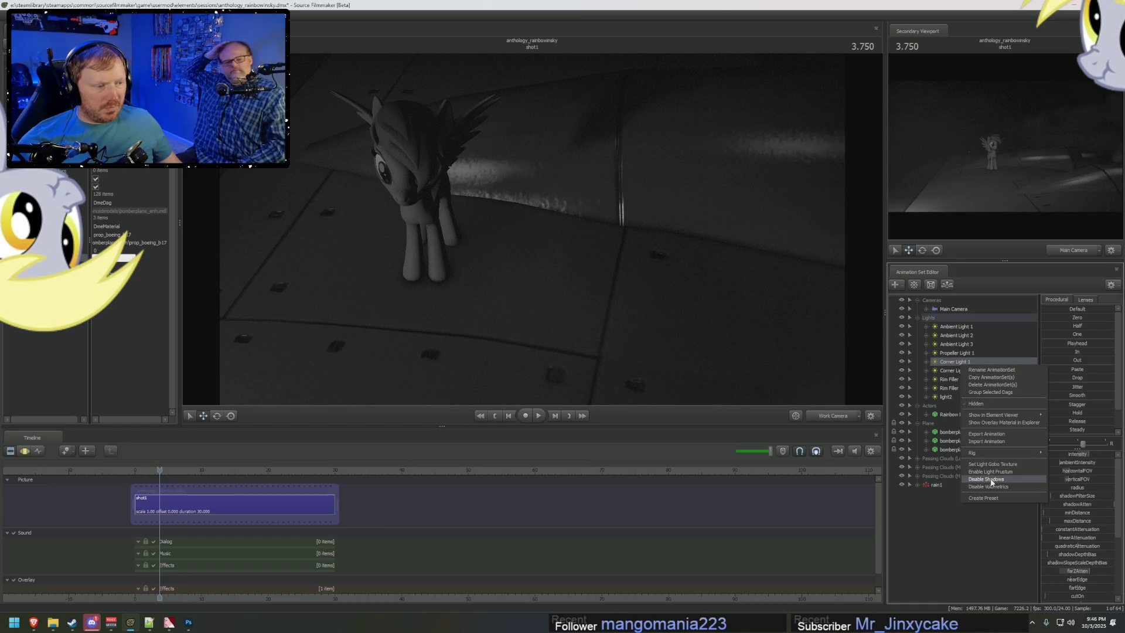
click(947, 366)
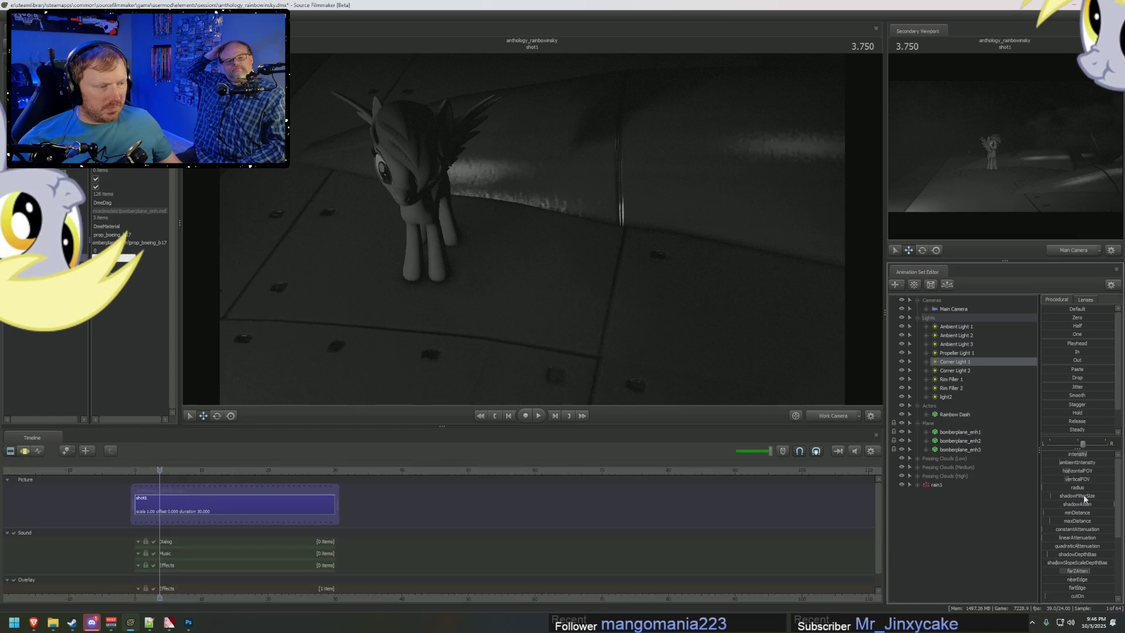
Step: Inspect Rim Filler 1 in the curves view and toggle Corner Light 1 again
key(F3)
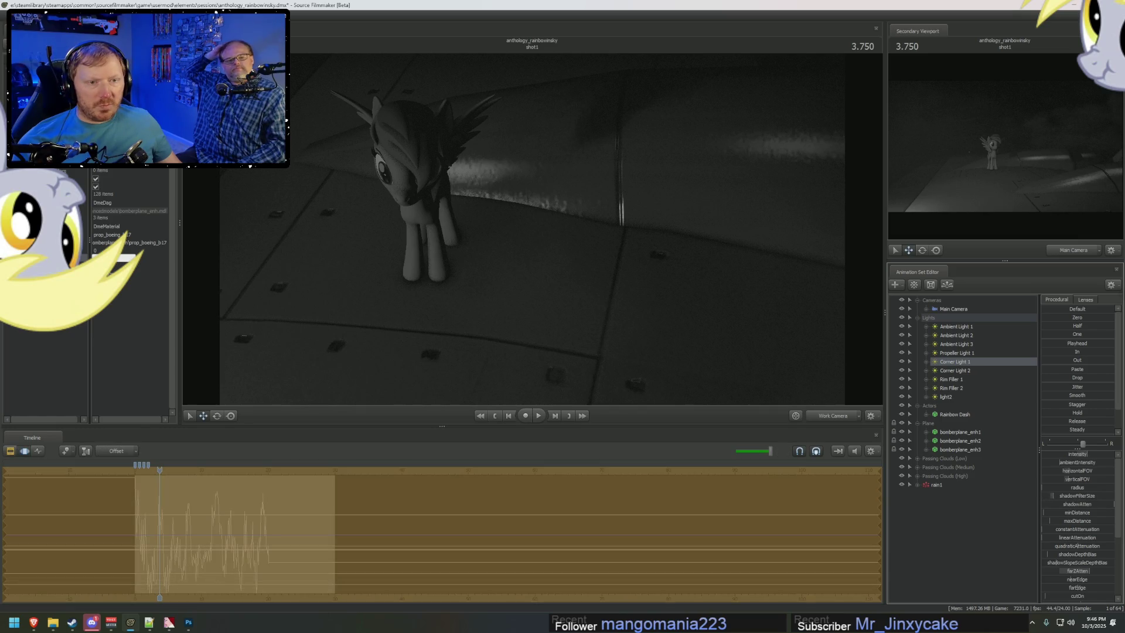
click(980, 386)
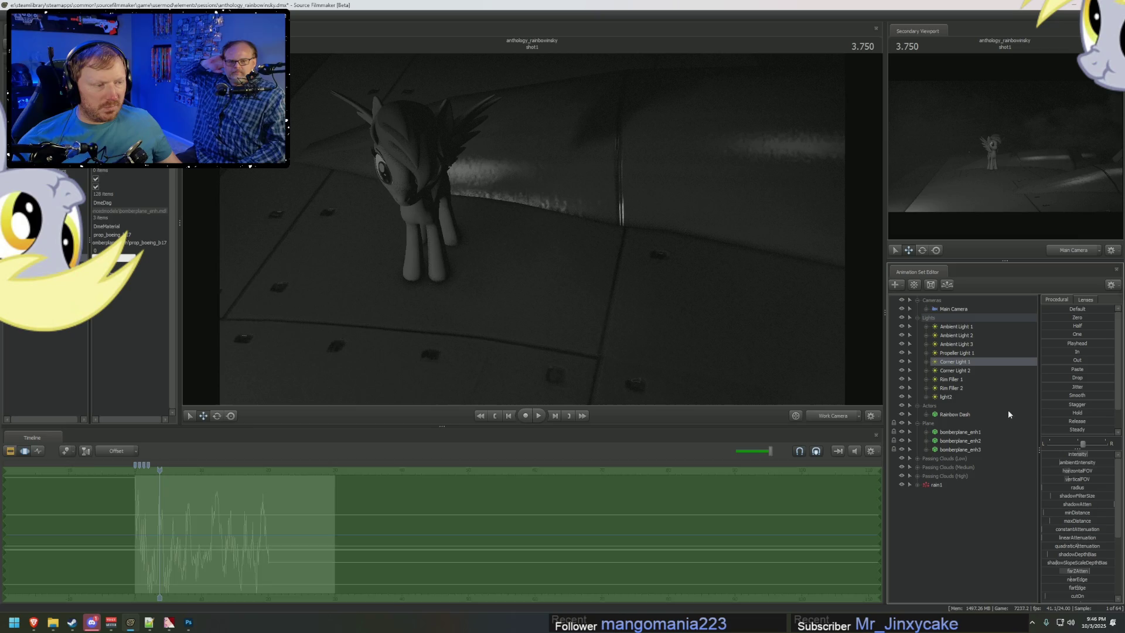
click(908, 379)
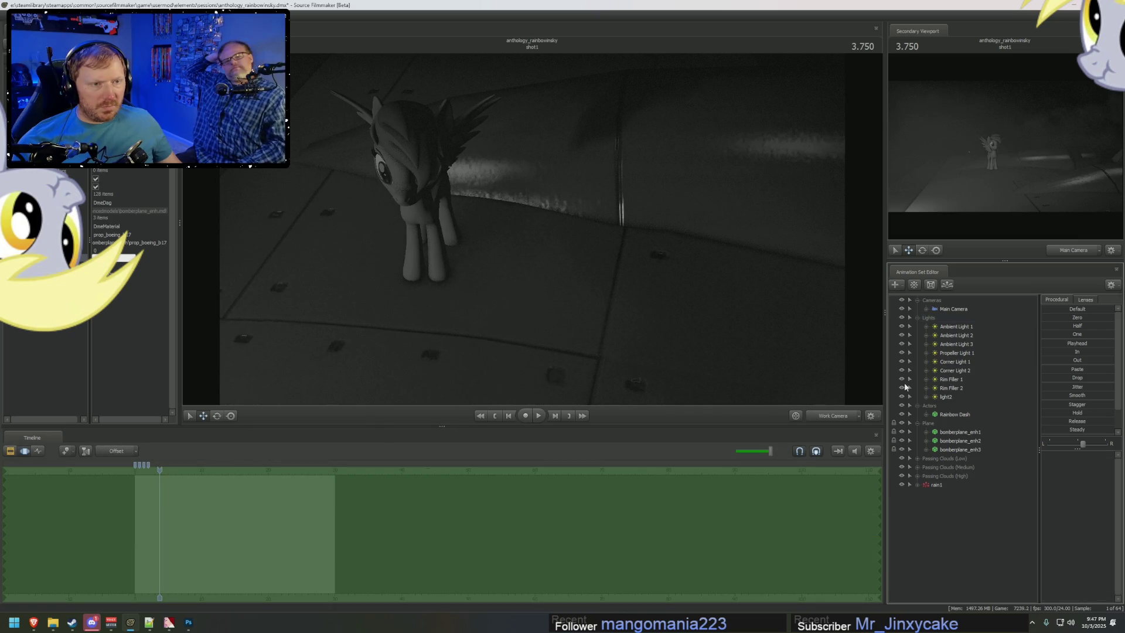
click(927, 380)
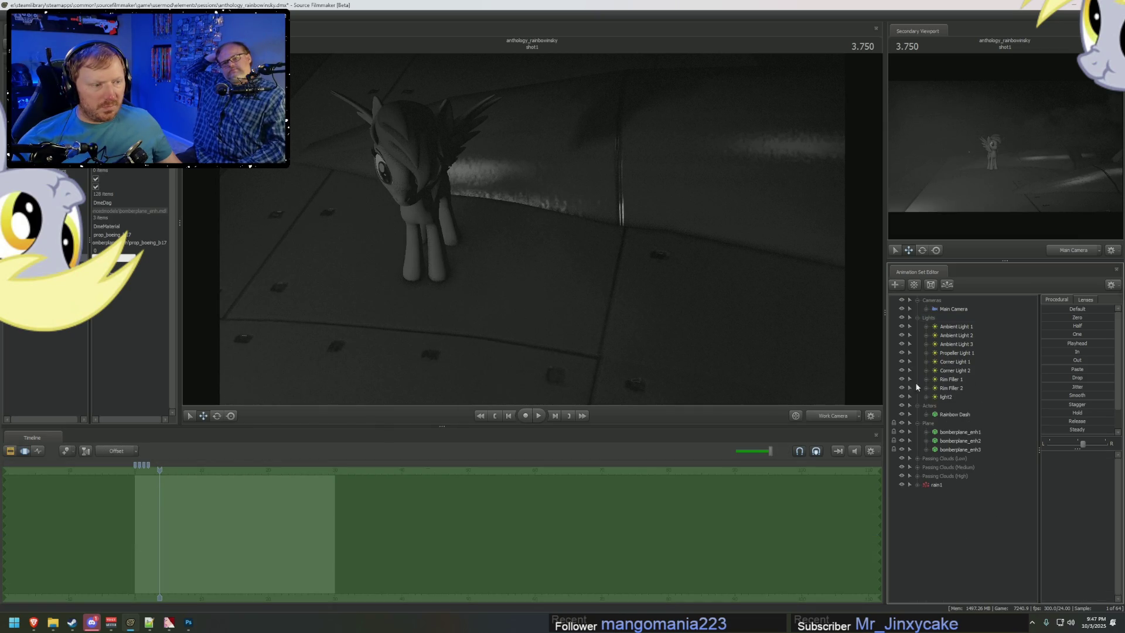
click(902, 362)
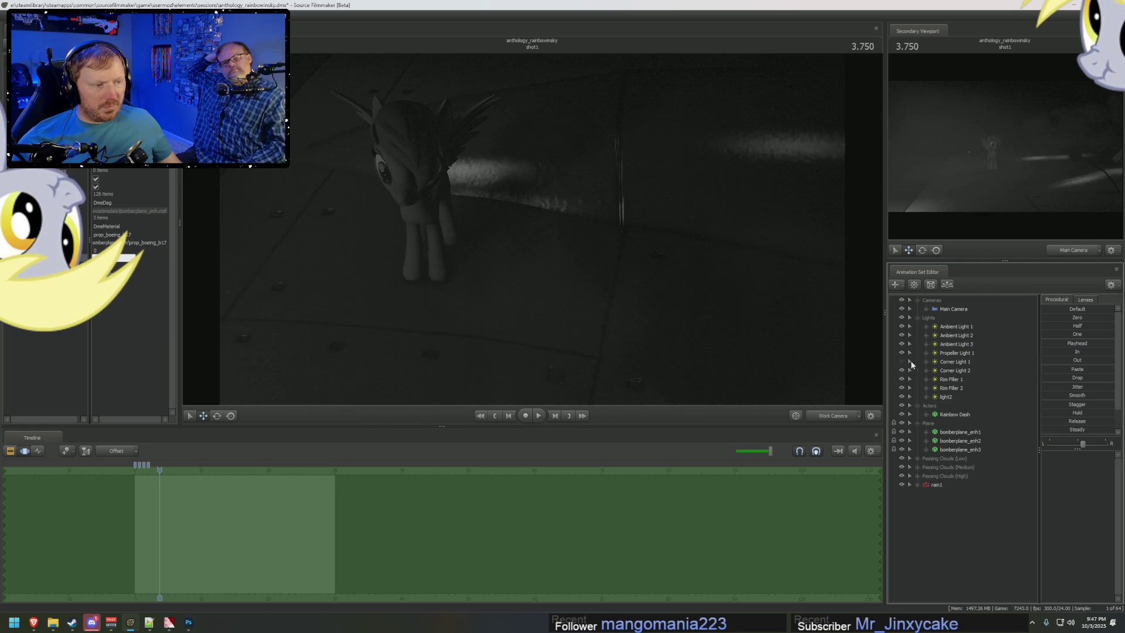
click(903, 362)
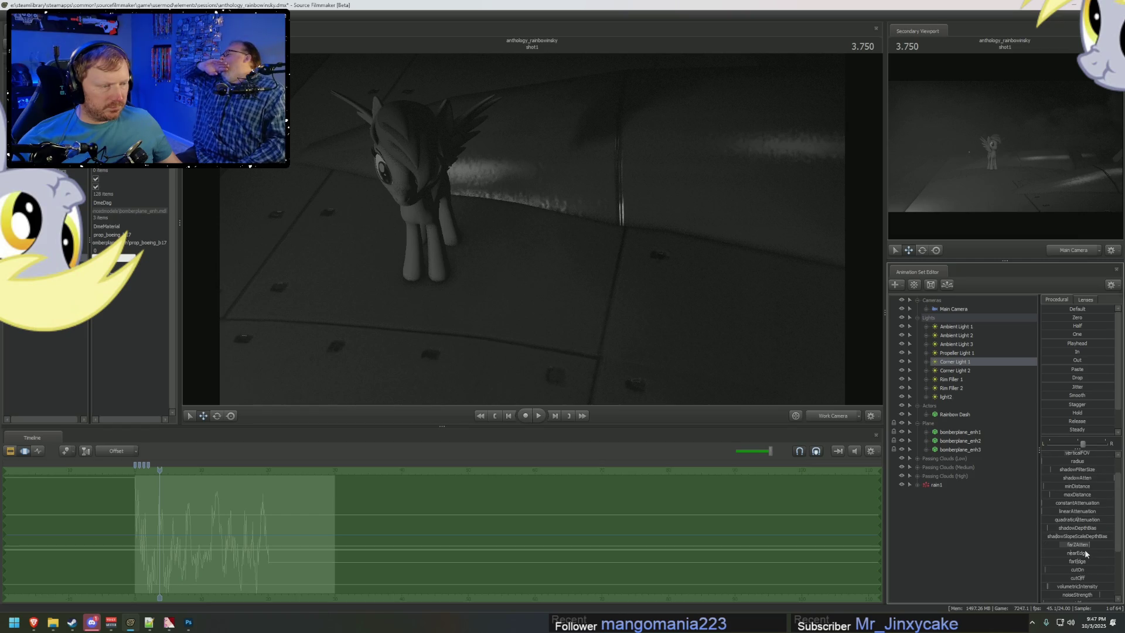
Step: Raise Corner Light 1's minDistance, check it from the light's view, then return to Main Camera
click(1073, 488)
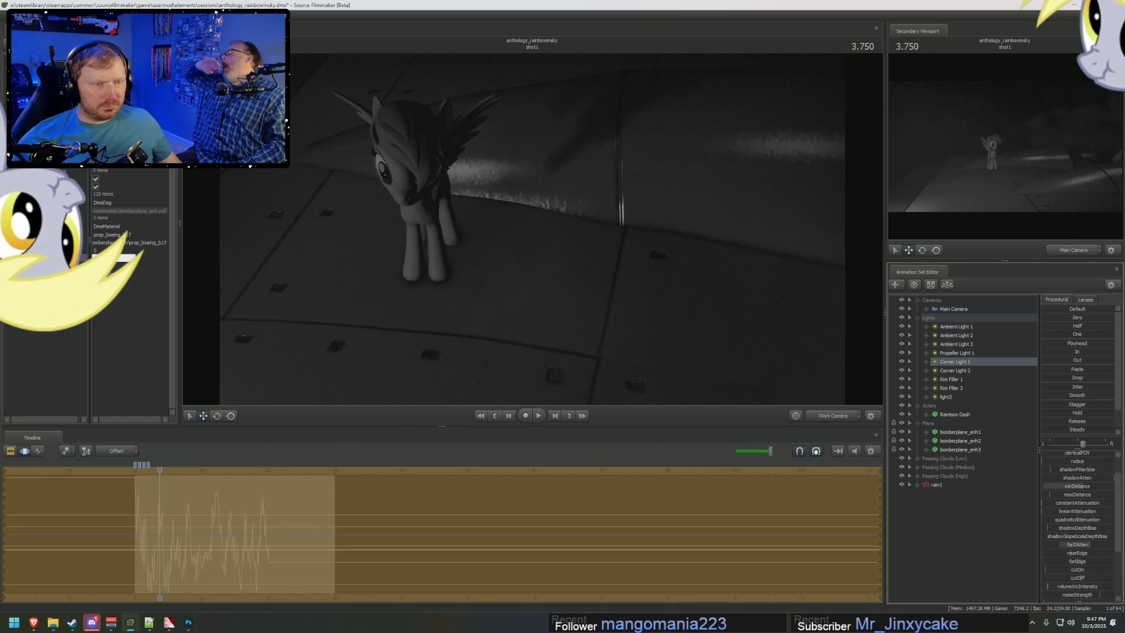
drag(1077, 485, 1094, 486)
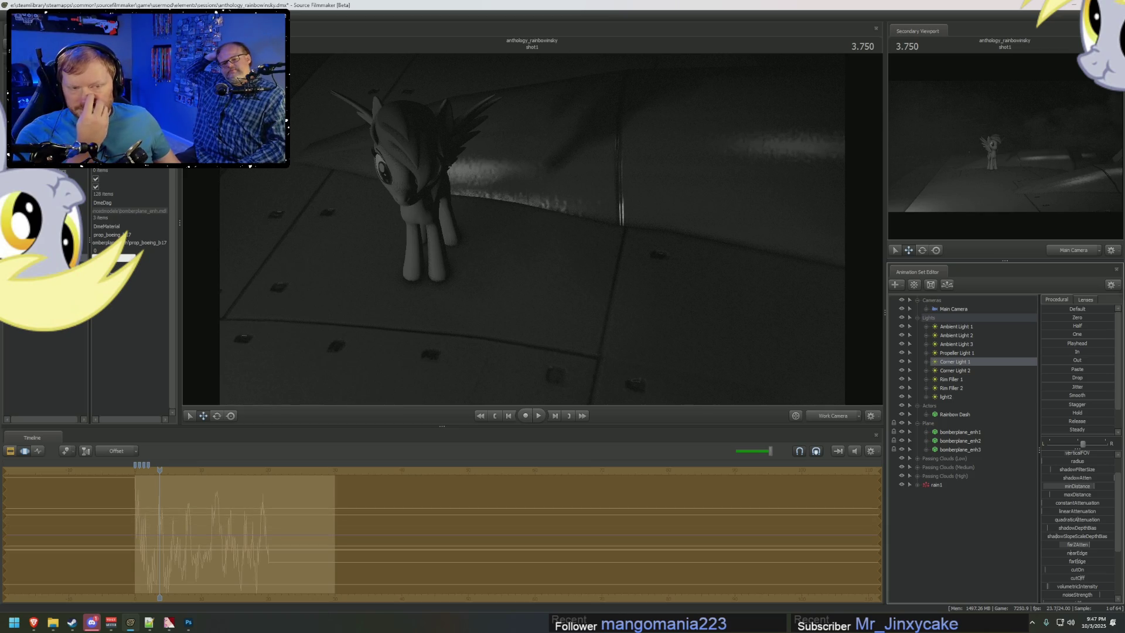
click(980, 363)
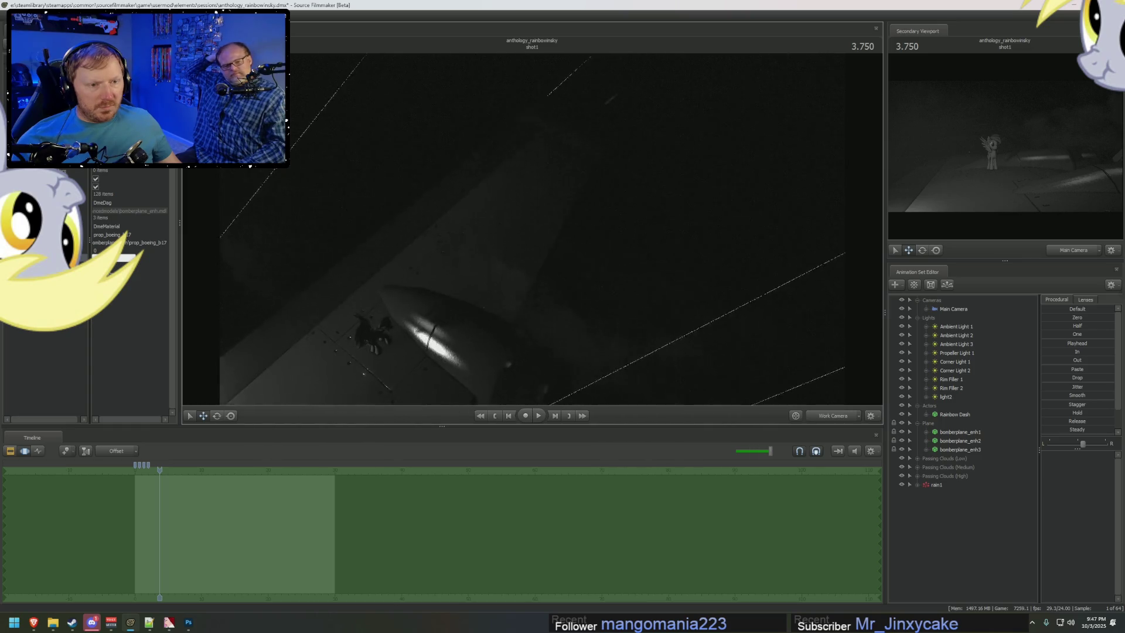
drag(532, 228, 533, 228)
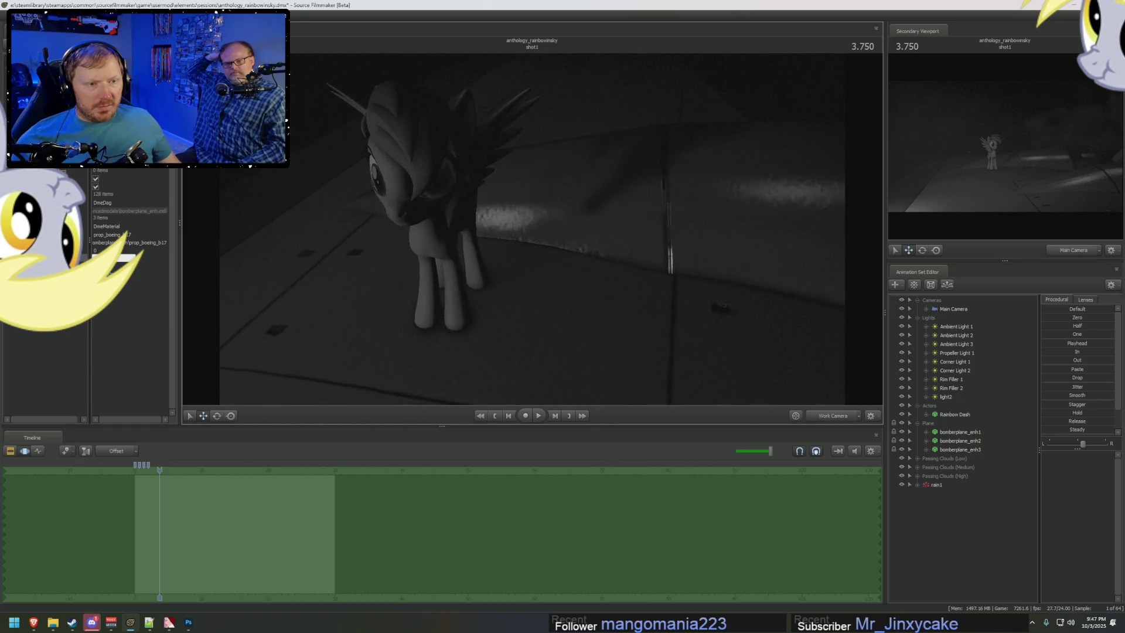
click(954, 361)
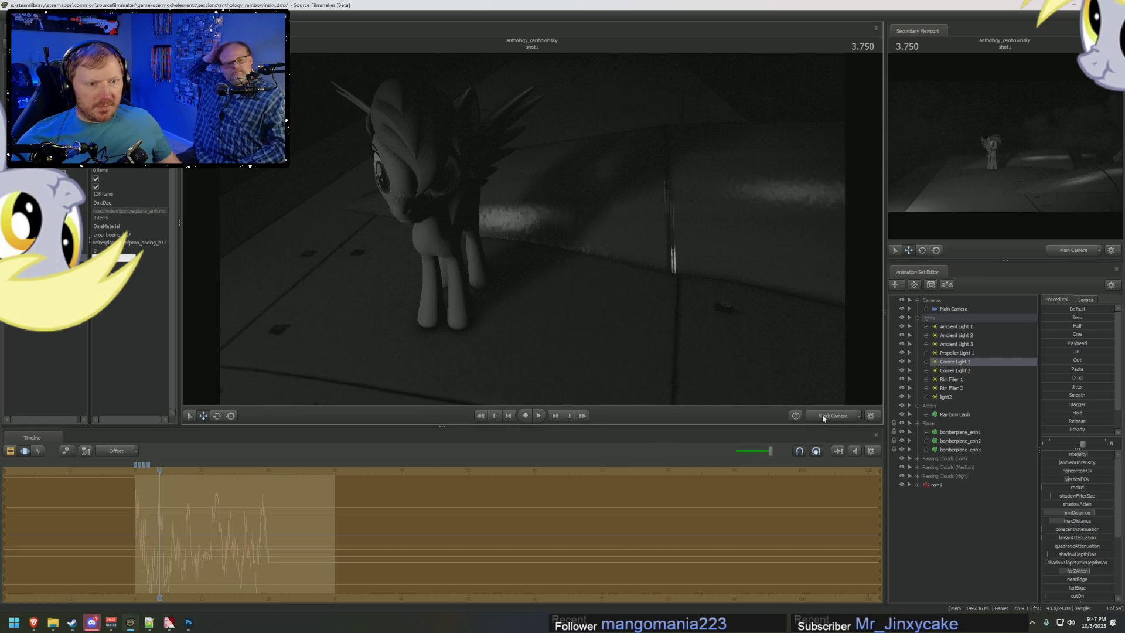
click(824, 413)
key(F2)
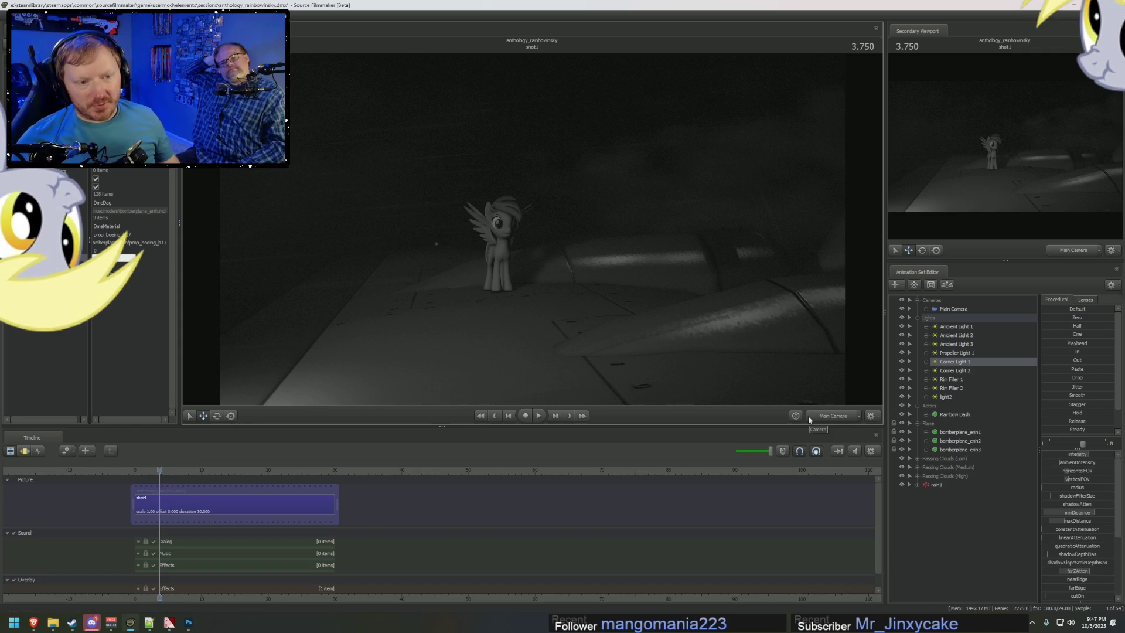
Step: Play the shot to 12.666 and bring up the Twilight Zone YouTube window
key(F3)
key(space)
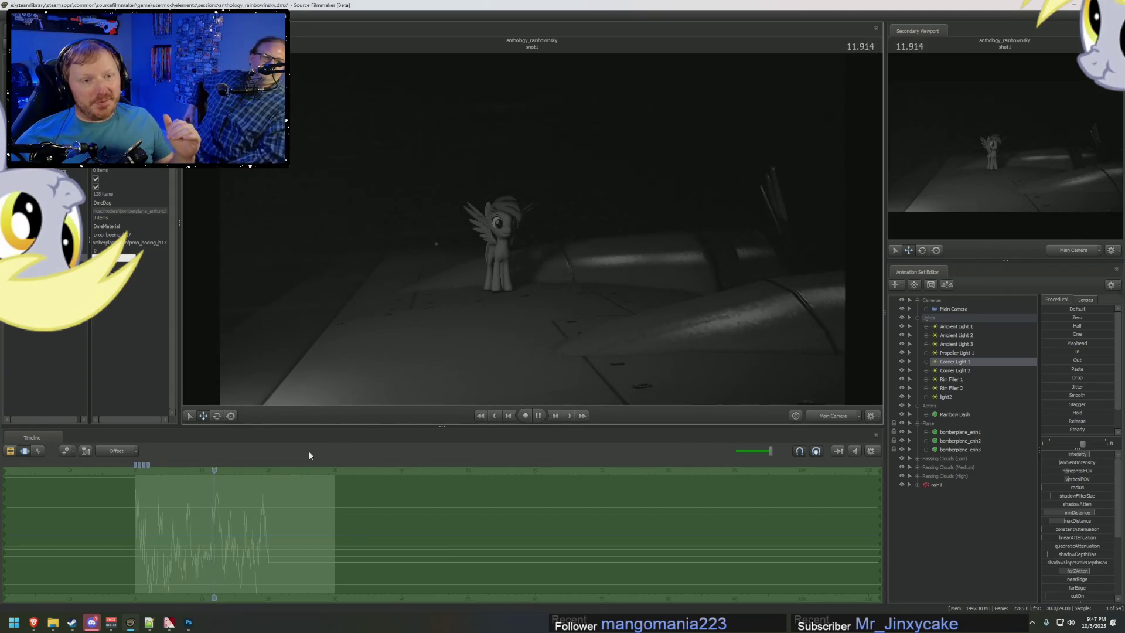
key(space)
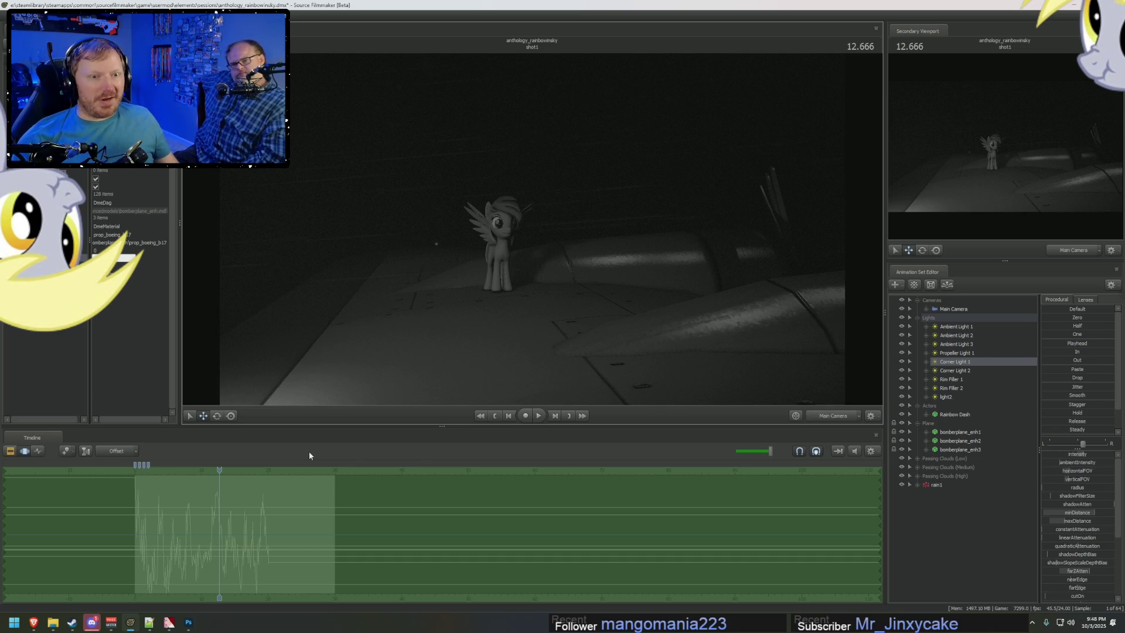
key(alt+Tab)
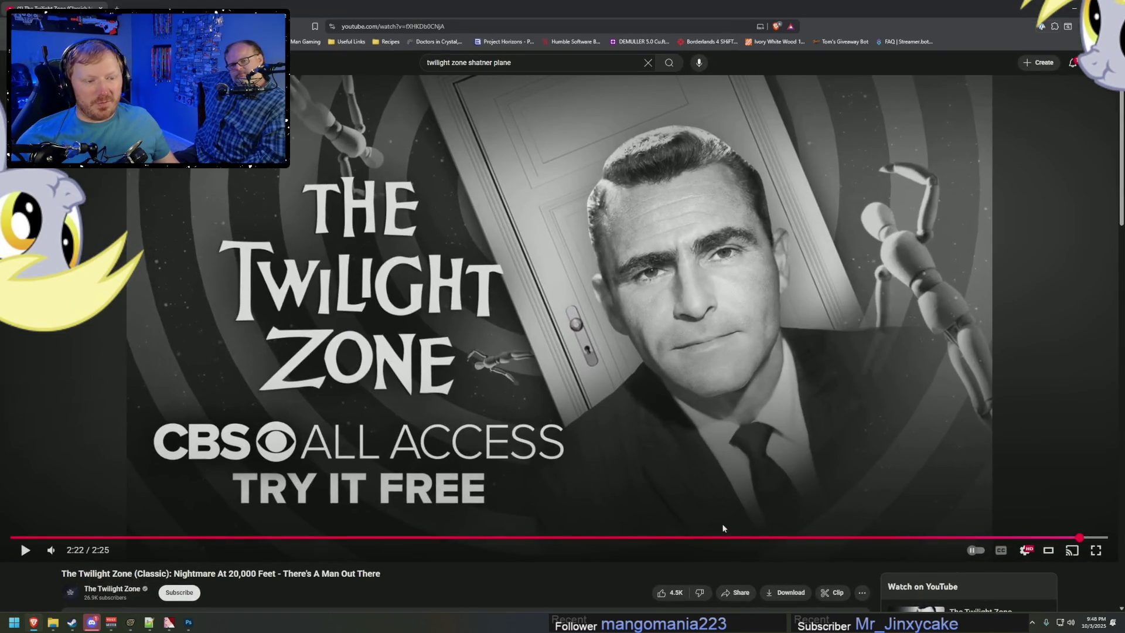
Step: Review the 'Nightmare At 20,000 Feet' window scene around 1:30–1:34, then return to Source Filmmaker
click(723, 538)
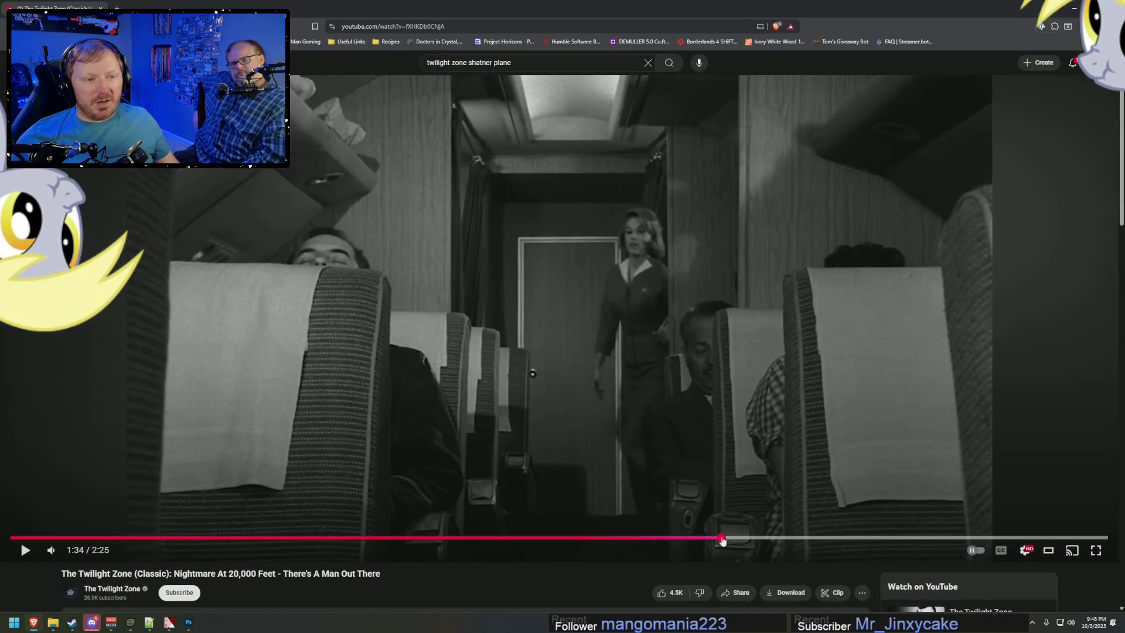
drag(722, 538, 719, 538)
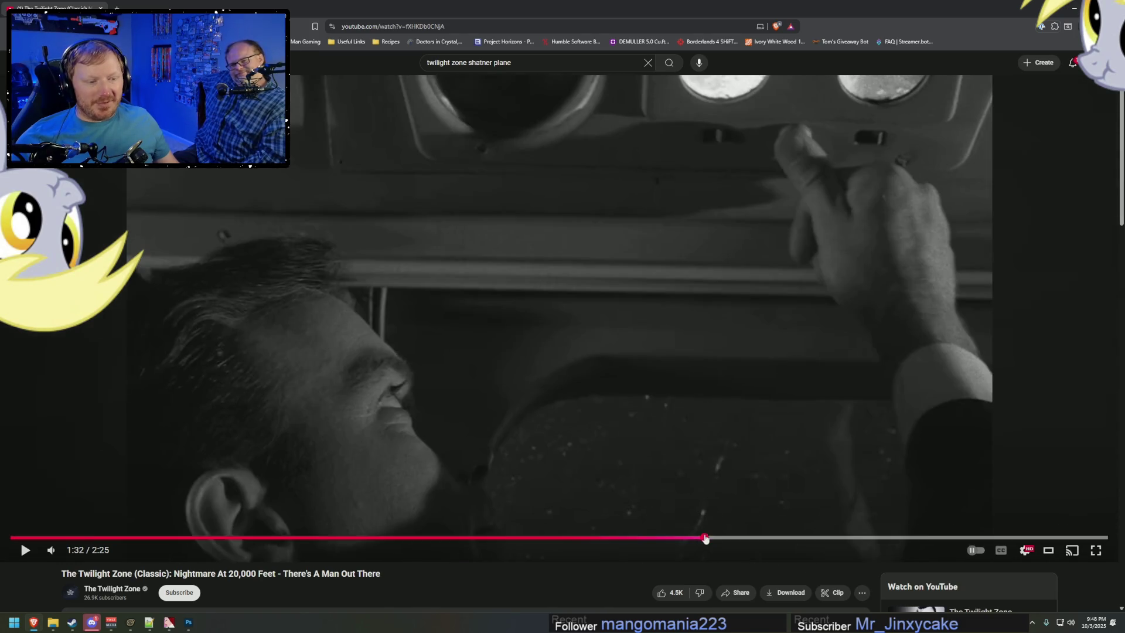
click(705, 538)
click(850, 505)
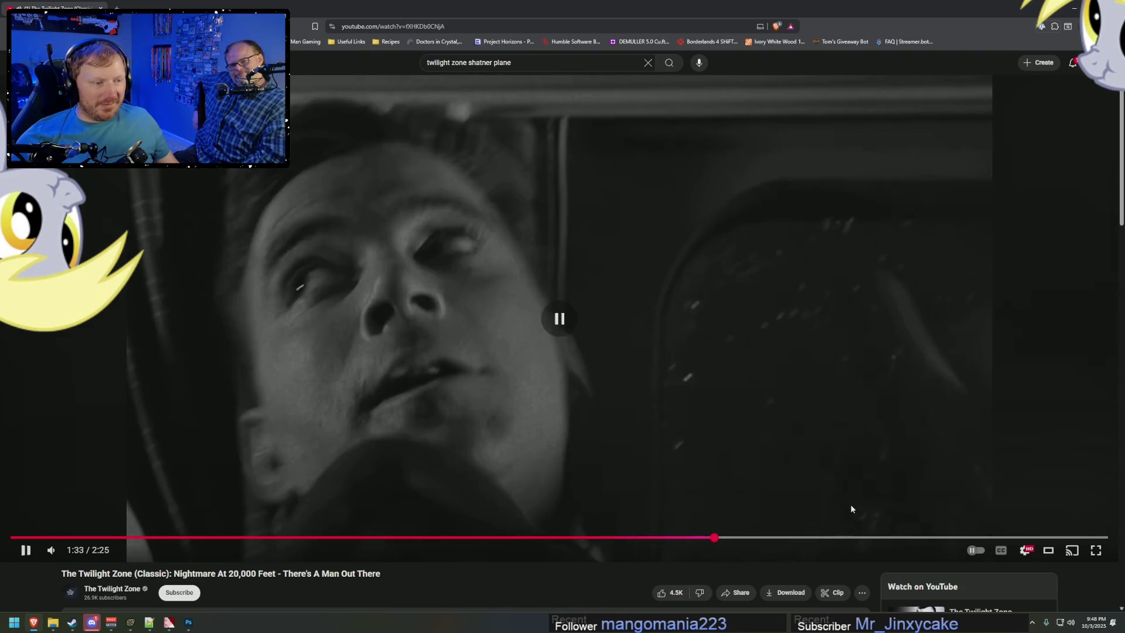
click(891, 498)
drag(727, 537, 692, 551)
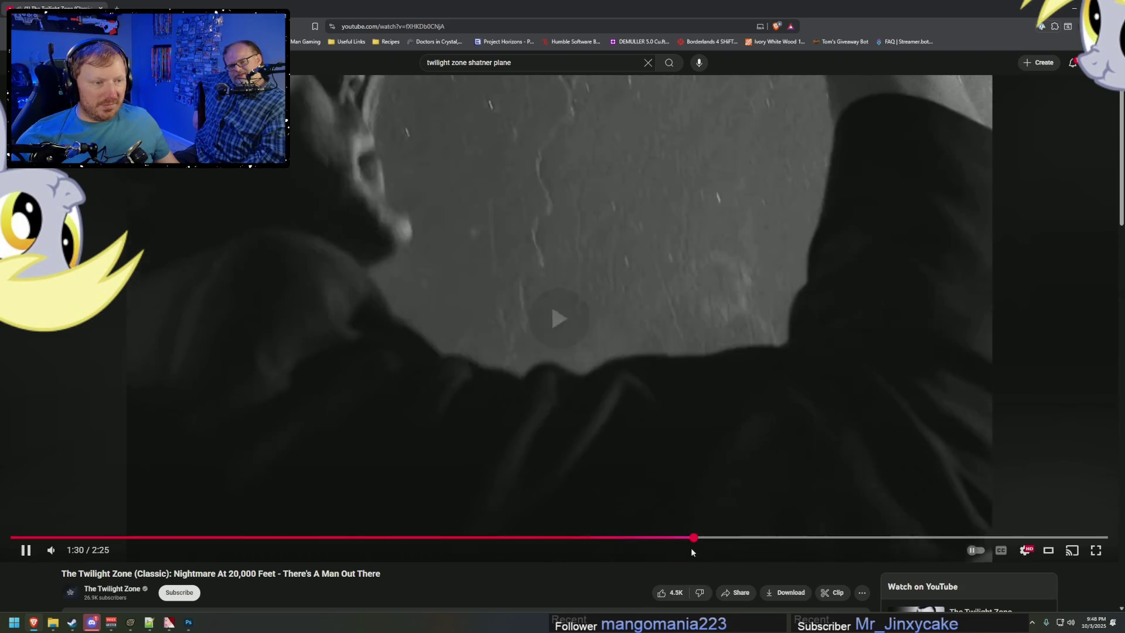
click(750, 420)
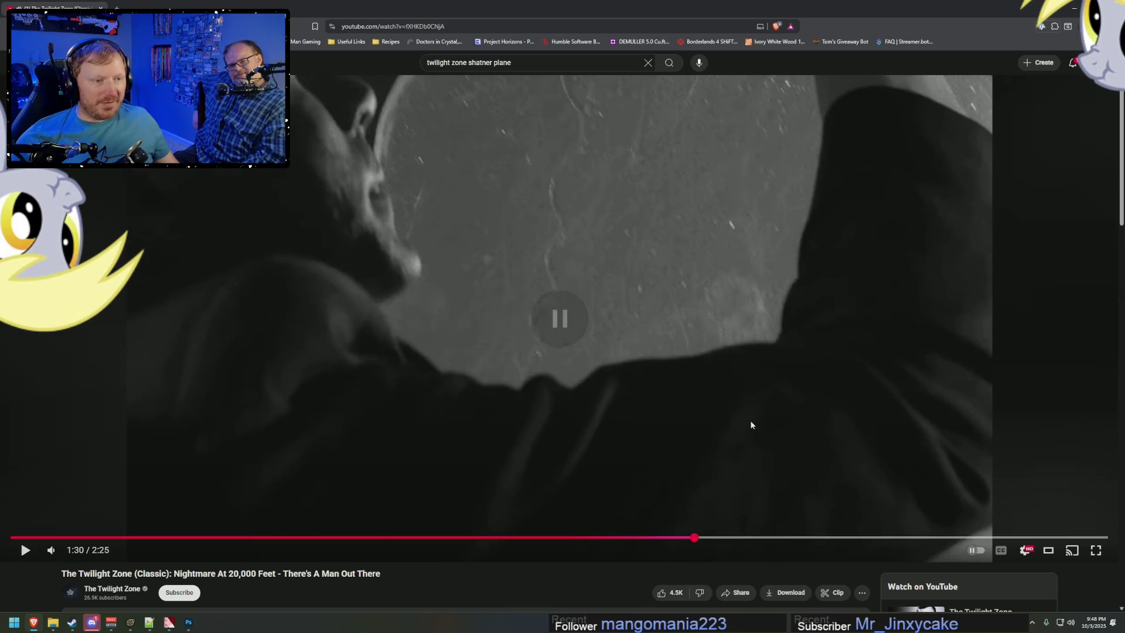
click(788, 456)
click(786, 449)
click(787, 449)
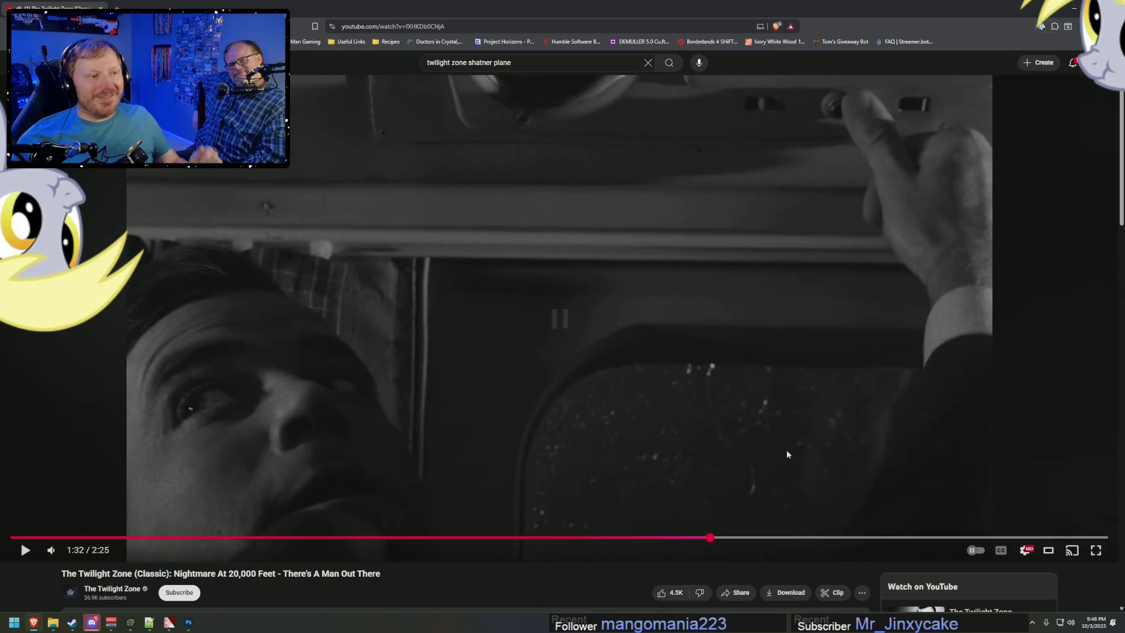
key(alt+Tab)
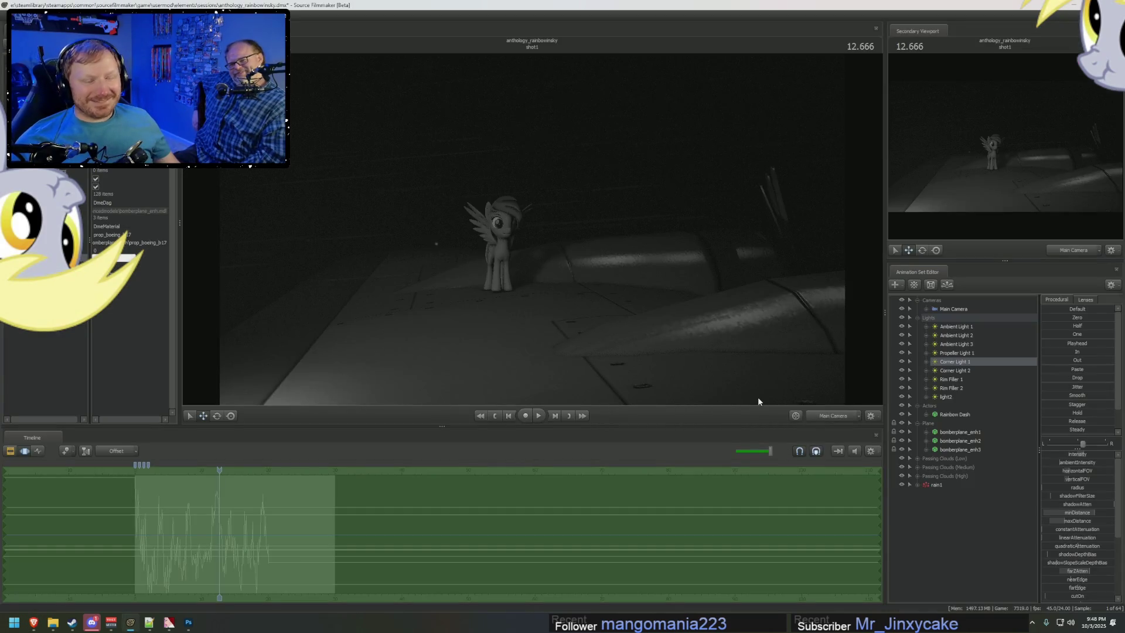
Step: Rewind shot1 near its start in the clip view and stop playback at 1.583
drag(219, 470, 213, 470)
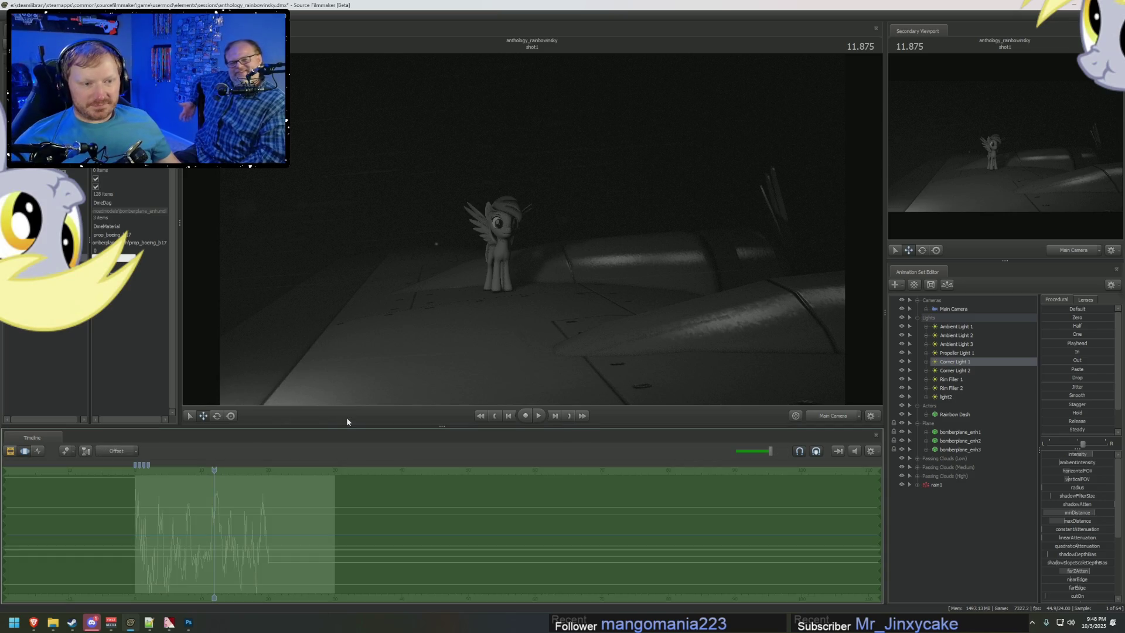
key(ctrl+1)
drag(167, 470, 140, 469)
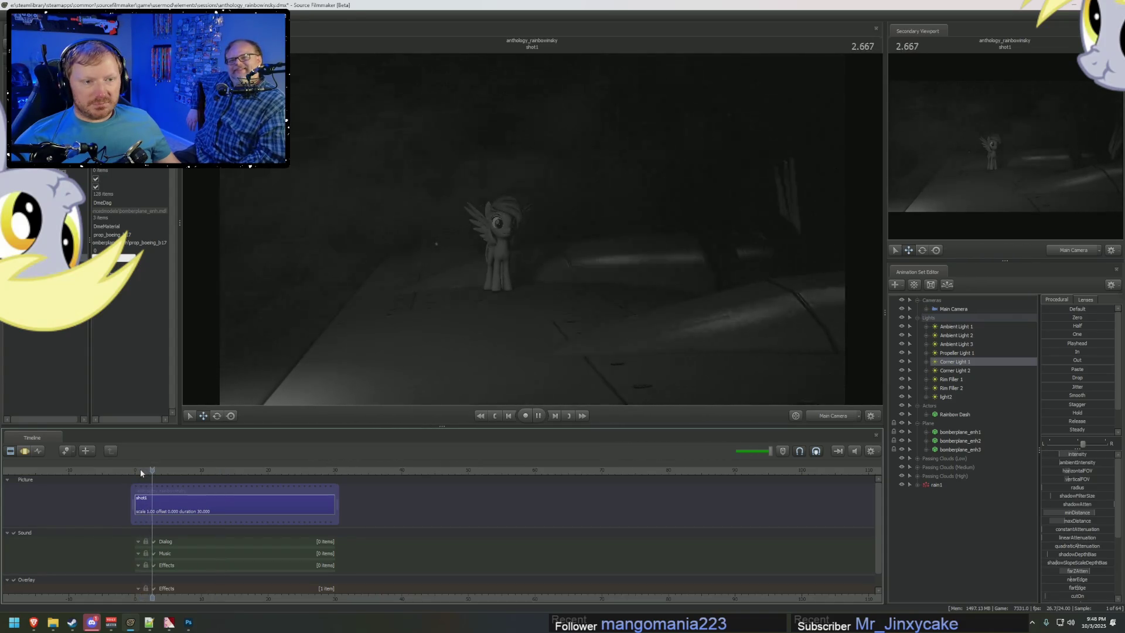
drag(140, 469, 142, 470)
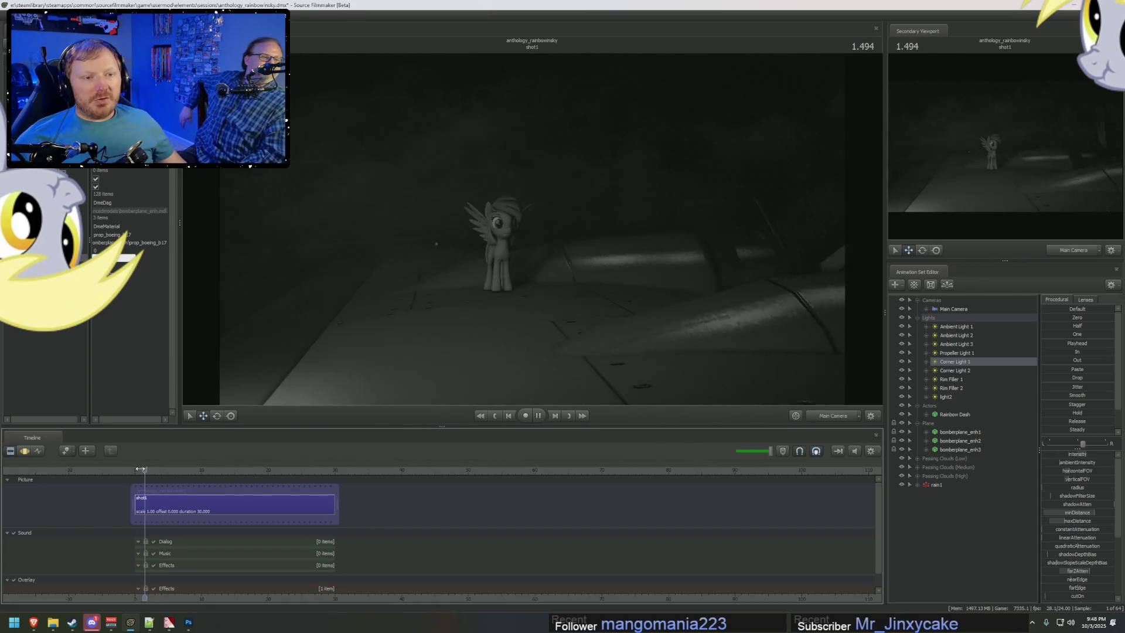
key(space)
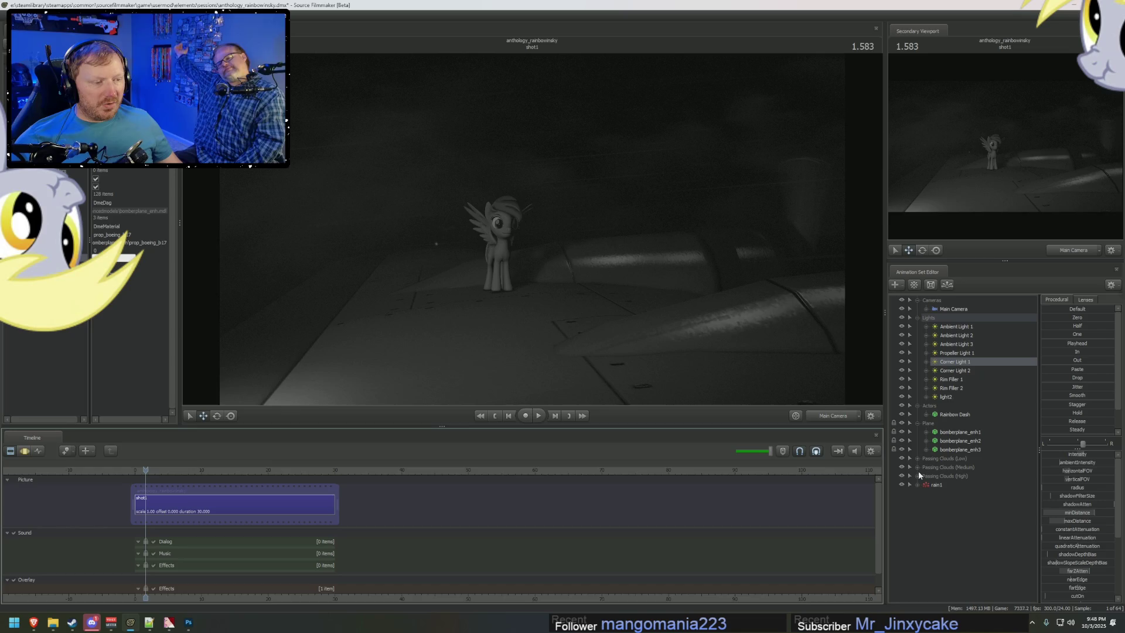
Step: Expand Passing Clouds (High) and show whitecloud33 in the Element Viewer
click(918, 476)
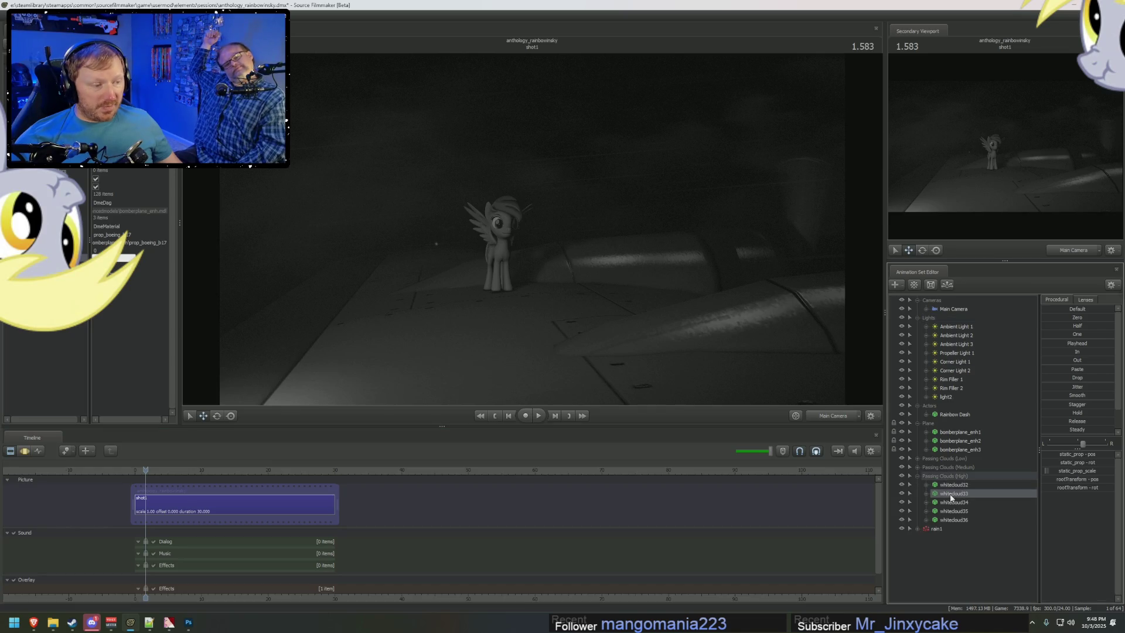
right_click(953, 495)
click(1046, 547)
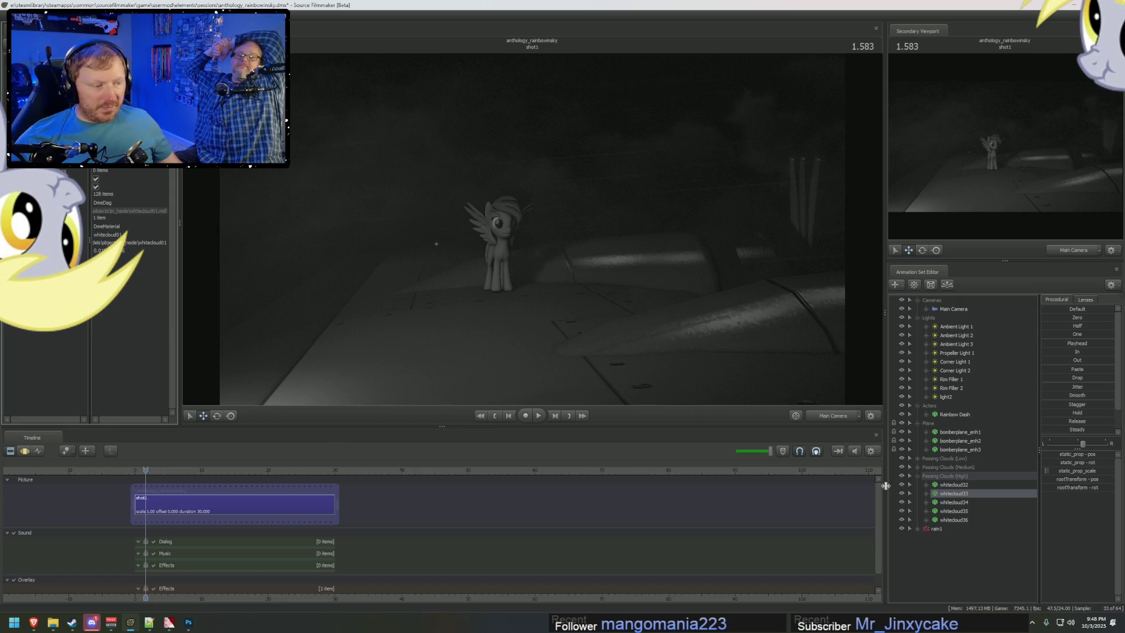
right_click(968, 502)
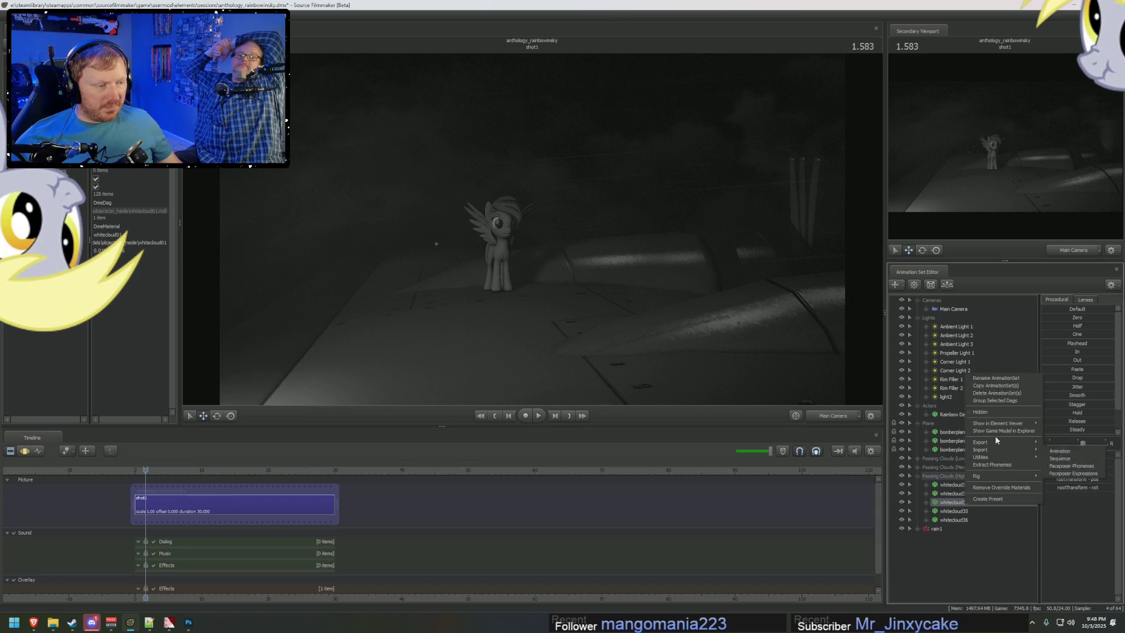
click(1061, 423)
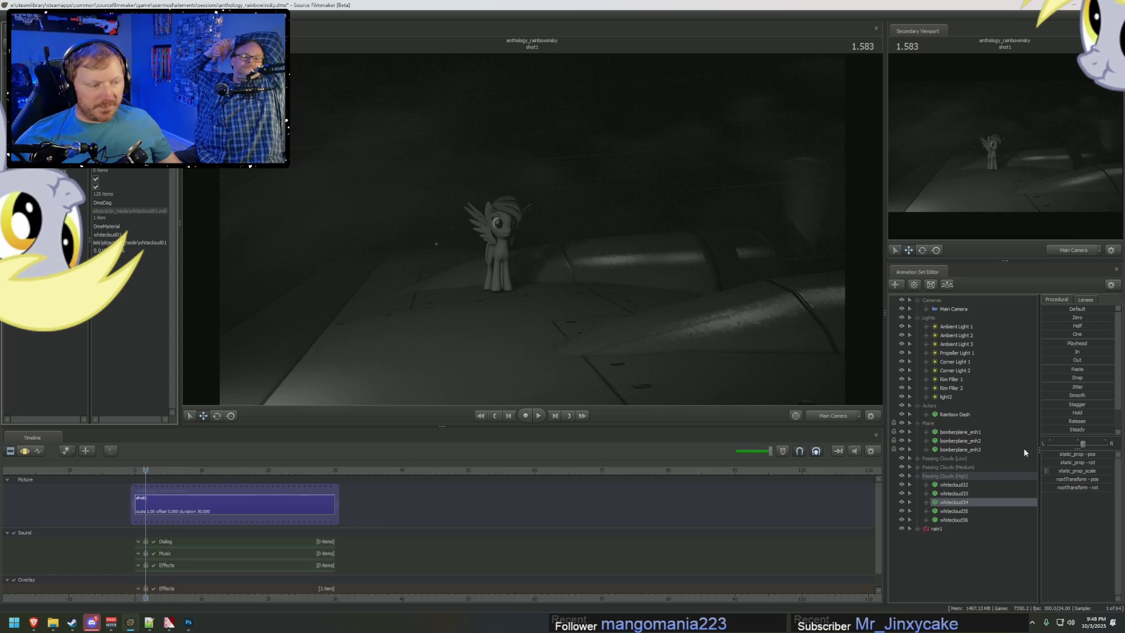
right_click(969, 512)
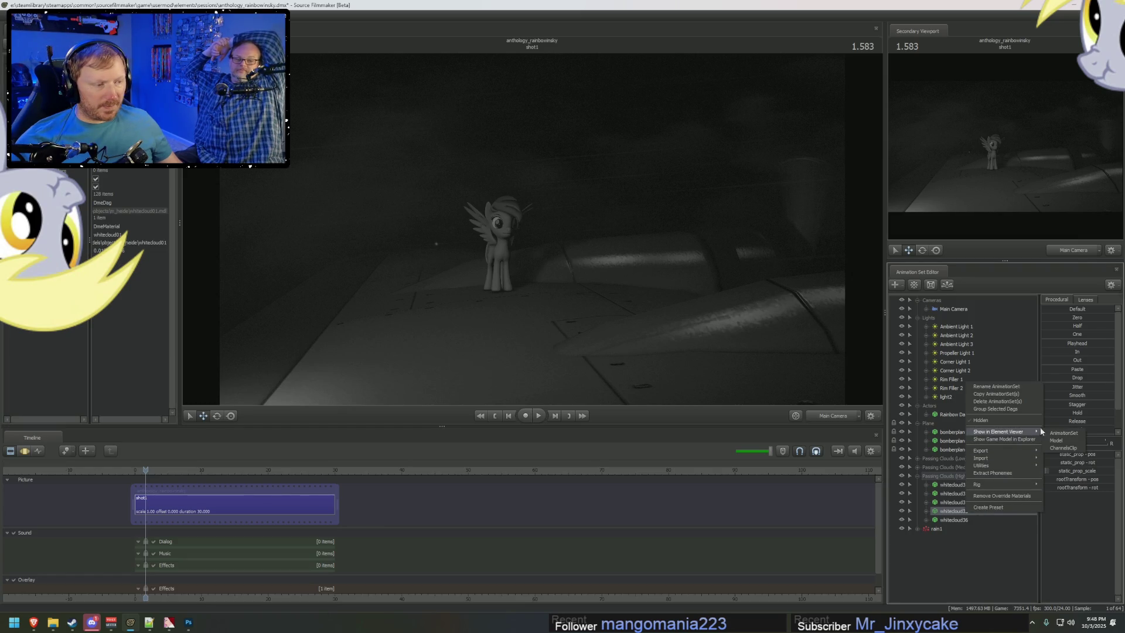
click(1057, 445)
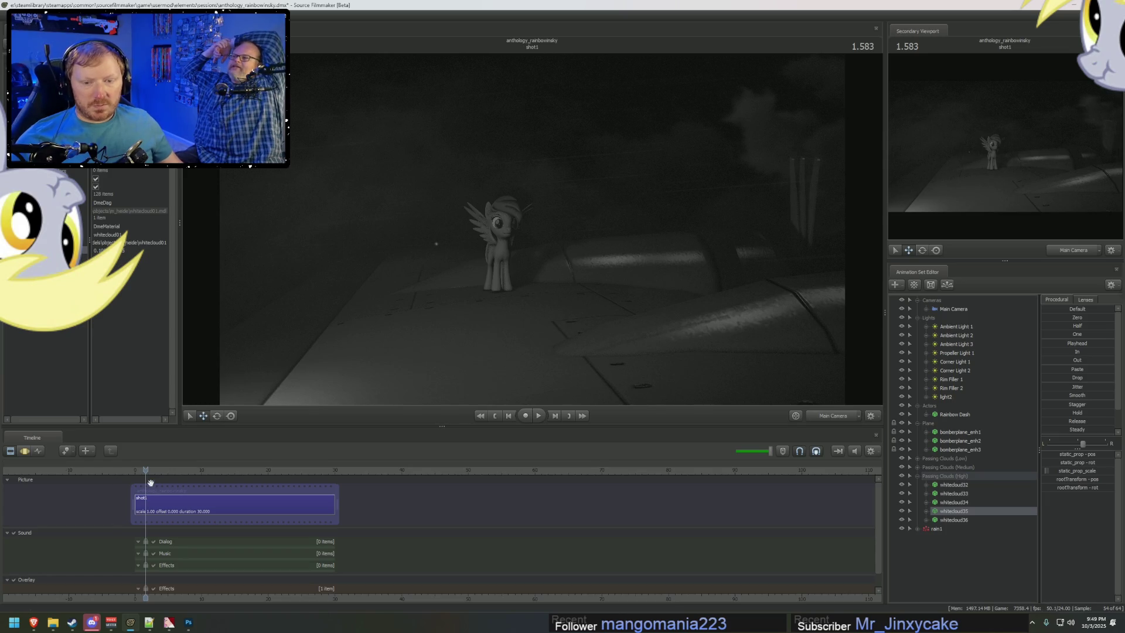
Step: Play the shot and set the current time to 4.000 where the clouds appear
key(space)
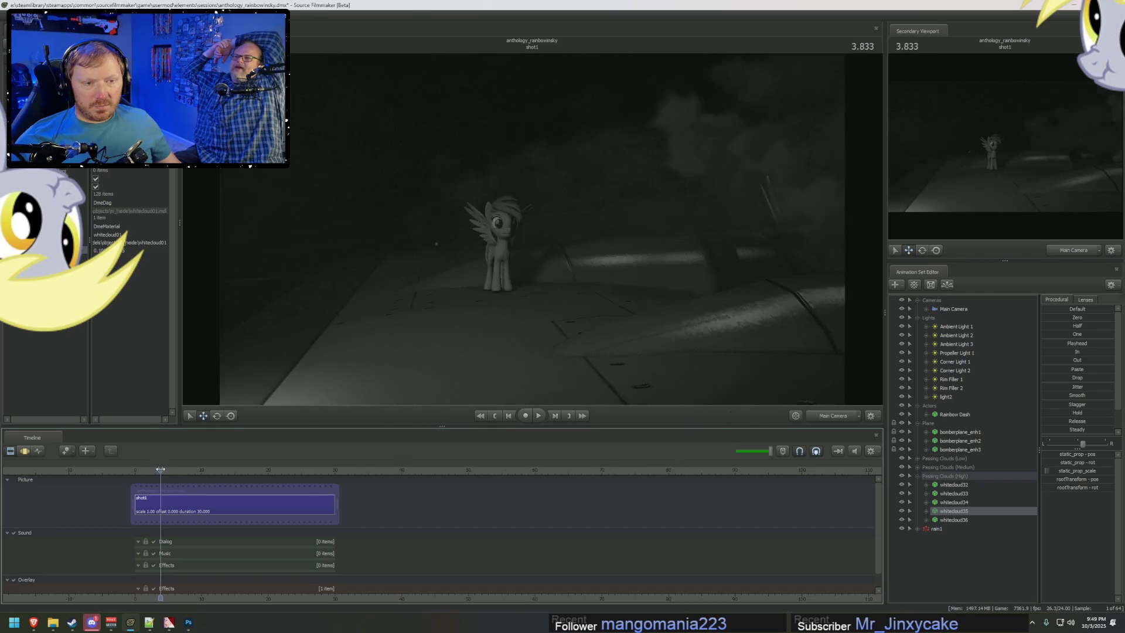
click(178, 470)
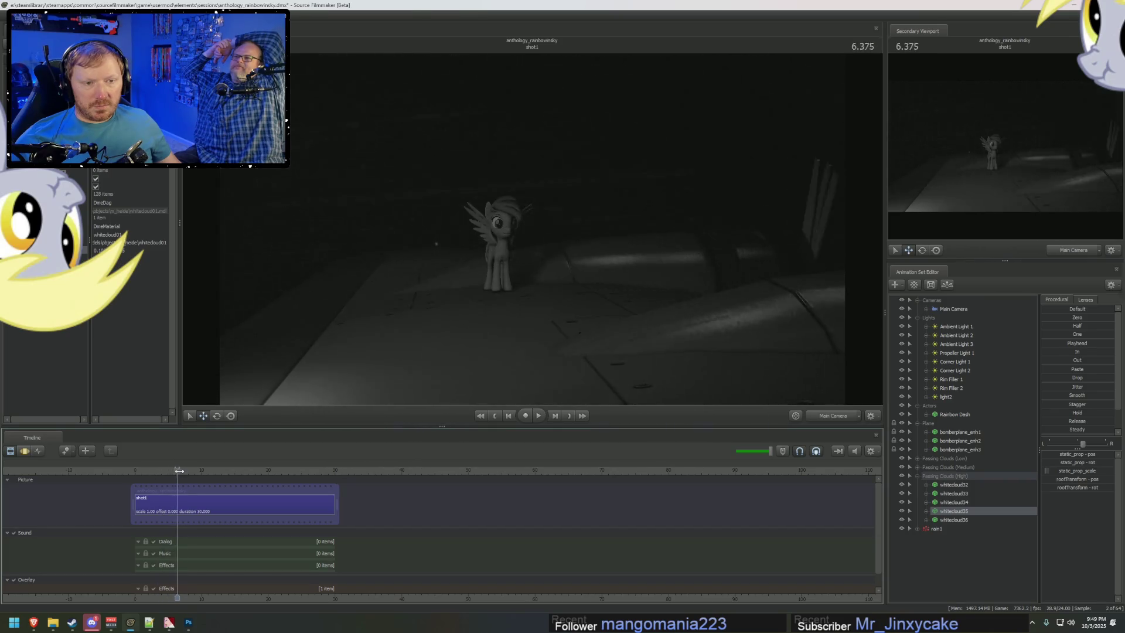
drag(178, 471, 163, 472)
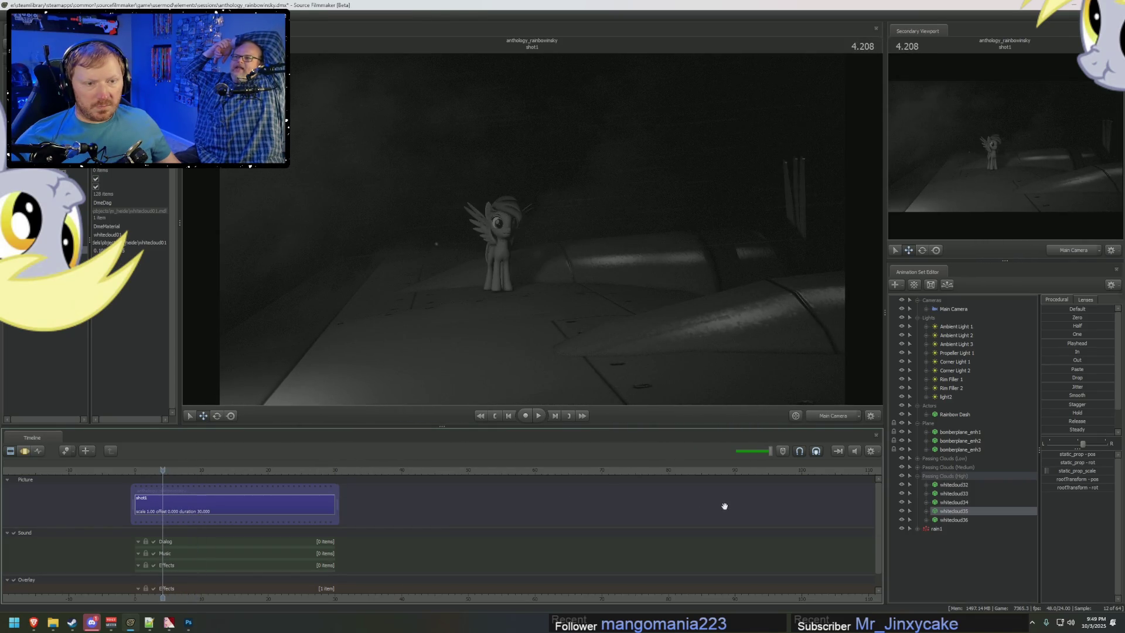
click(162, 470)
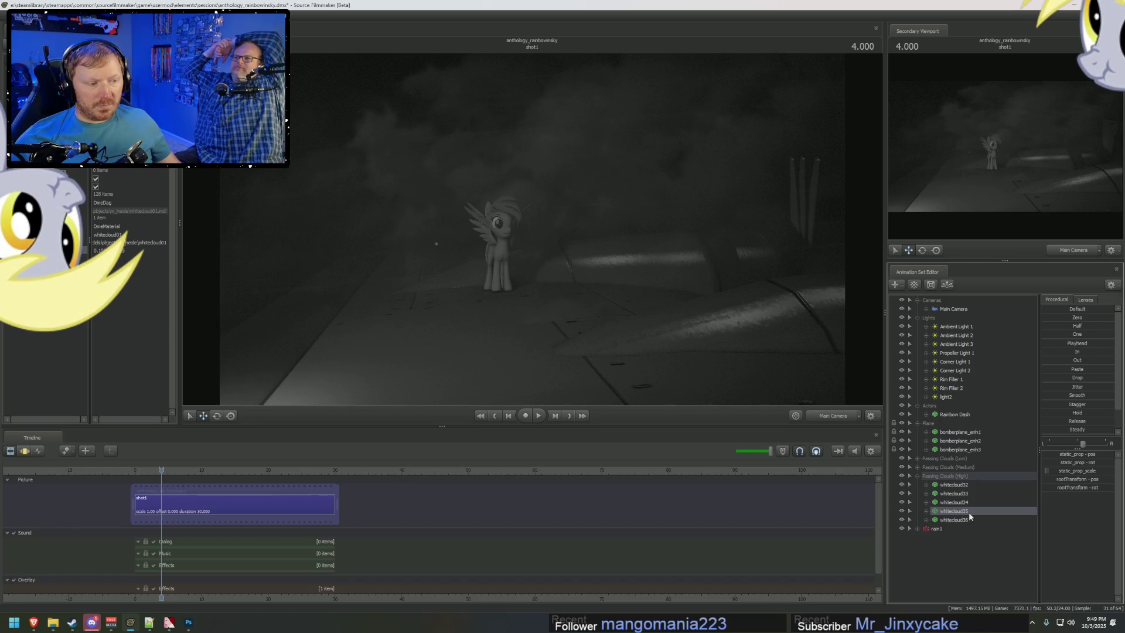
Step: Set a whitecloud property to 0.15 to thicken the clouds and scrub back
right_click(969, 515)
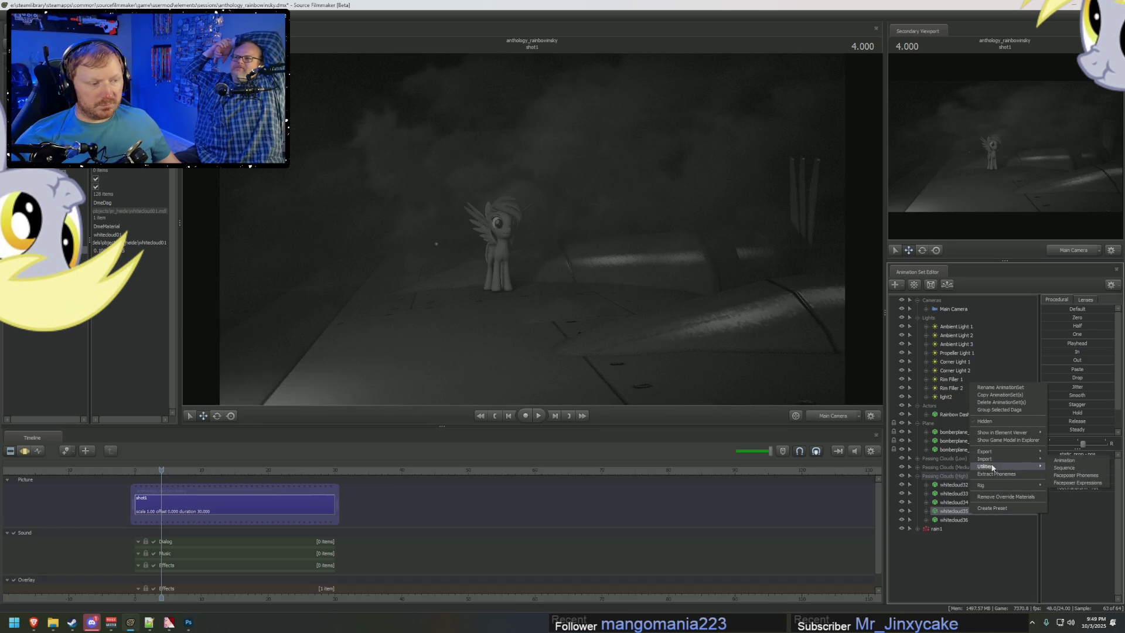
click(1002, 436)
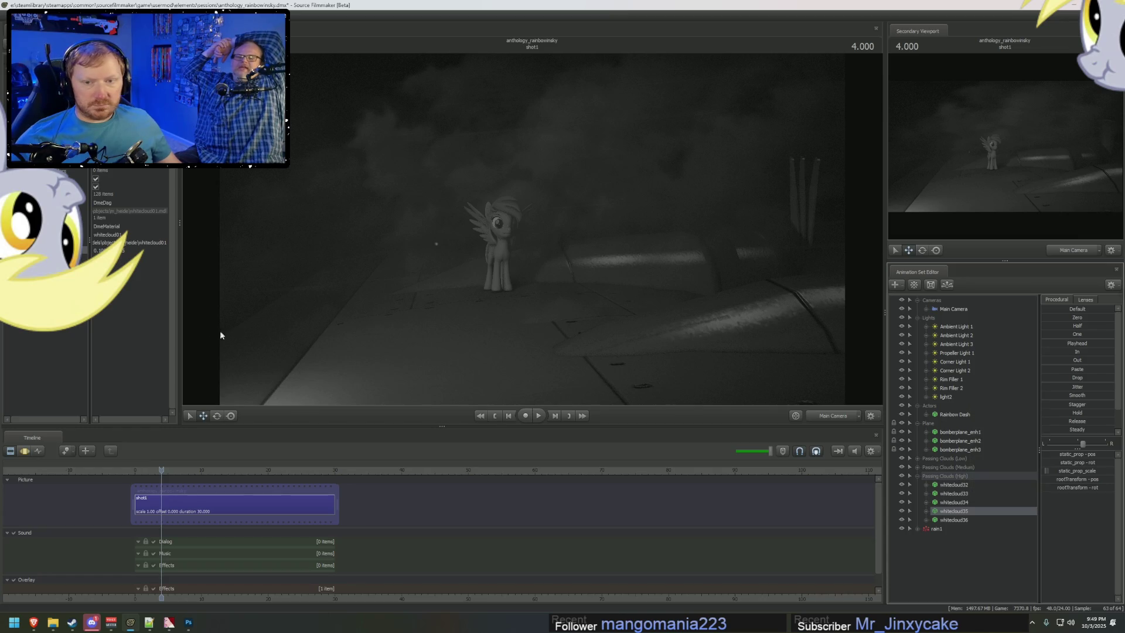
double_click(98, 250)
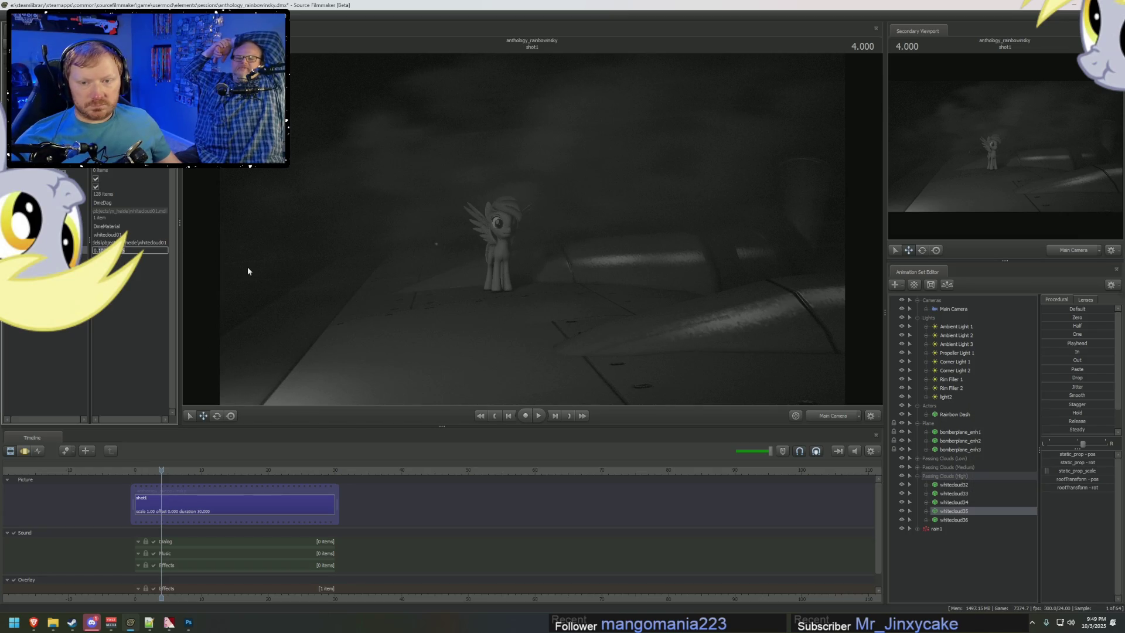
text(0.15)
key(Return)
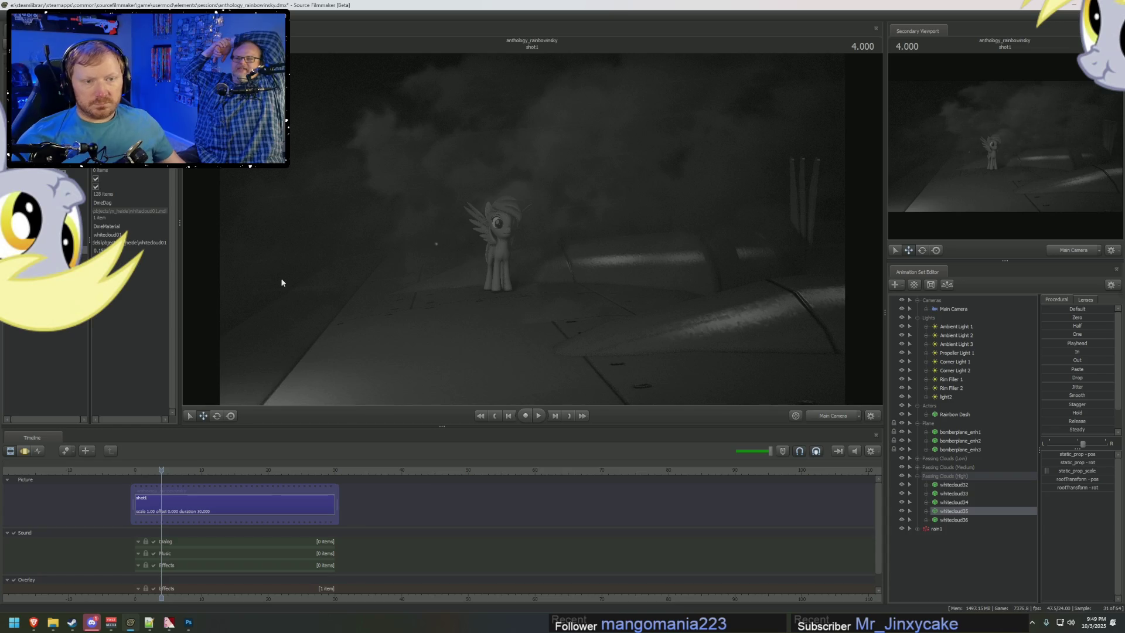
mouse_move(151, 471)
mouse_down()
mouse_move(140, 471)
mouse_move(152, 469)
mouse_up()
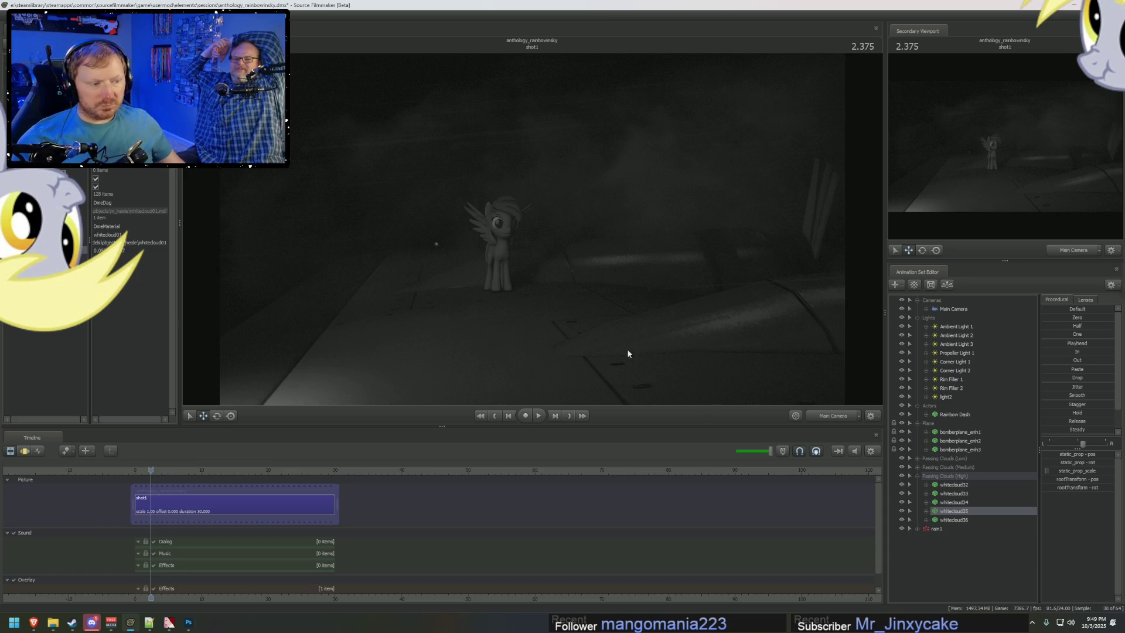
Step: Select whitecloud36 at 1.625 and drag it along its motion path in the Motion Editor
right_click(952, 514)
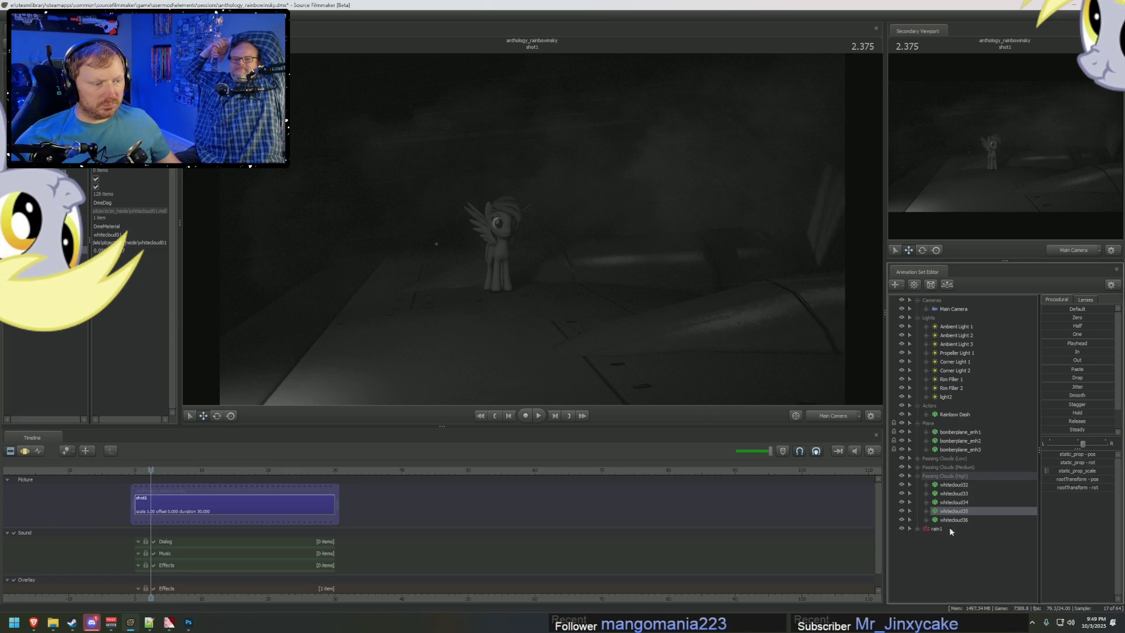
right_click(952, 564)
click(964, 538)
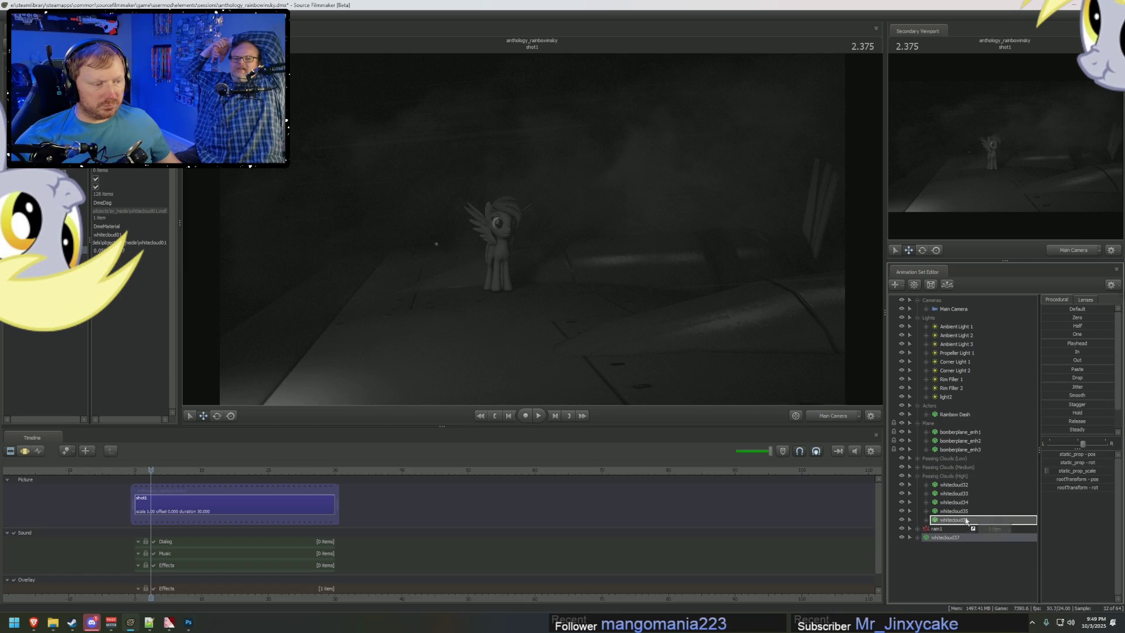
click(915, 528)
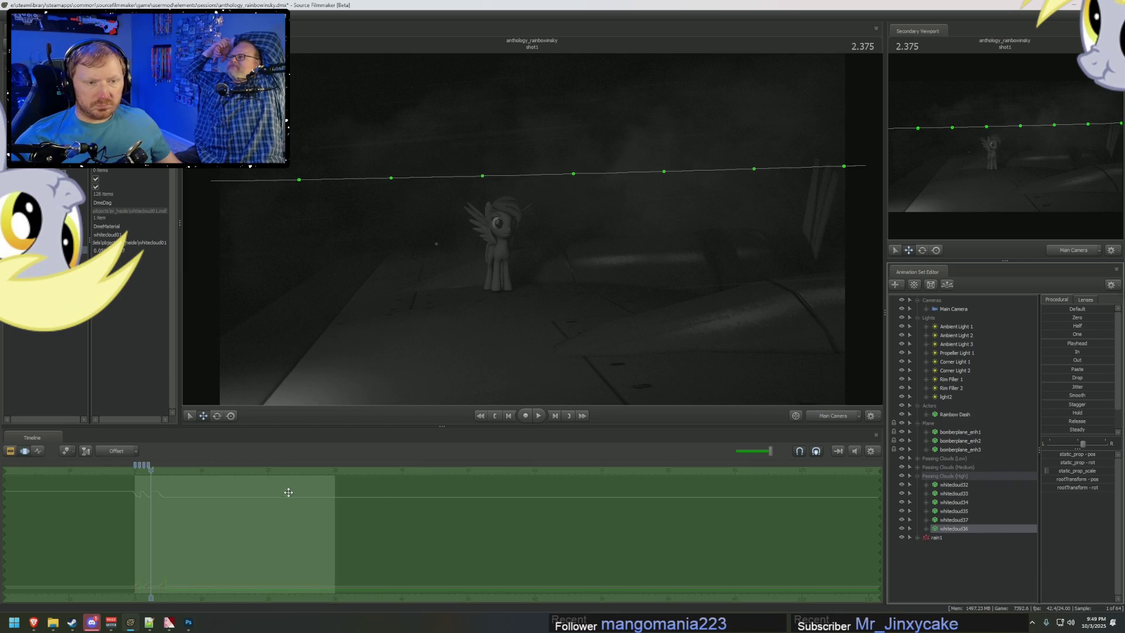
scroll(288, 493, up, 5)
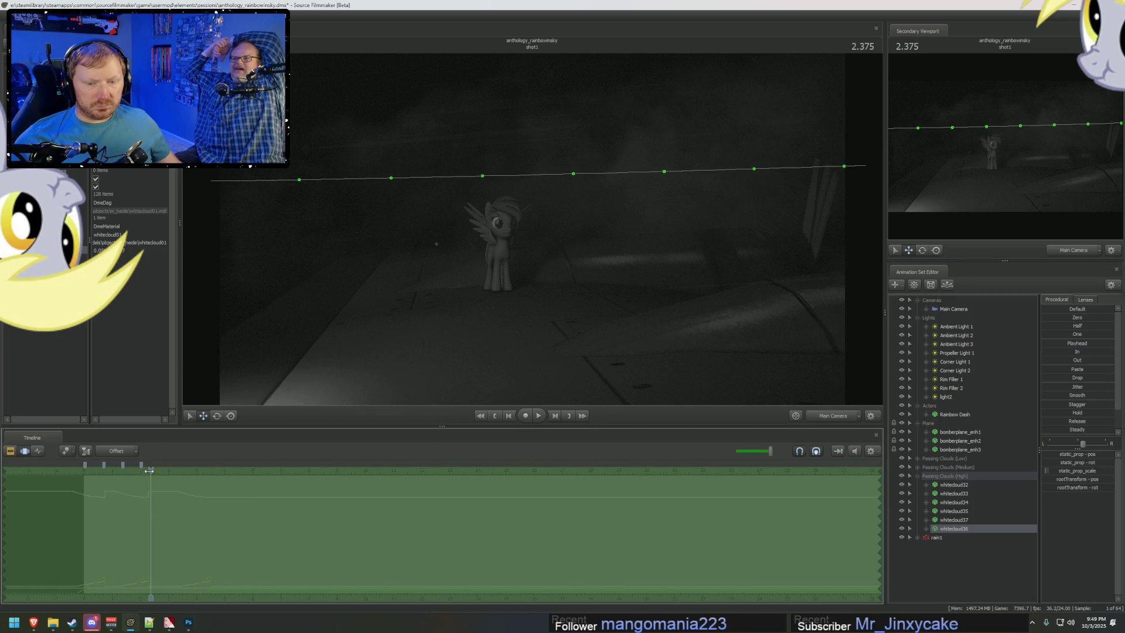
mouse_move(150, 470)
mouse_down()
mouse_move(129, 469)
mouse_move(134, 489)
mouse_up()
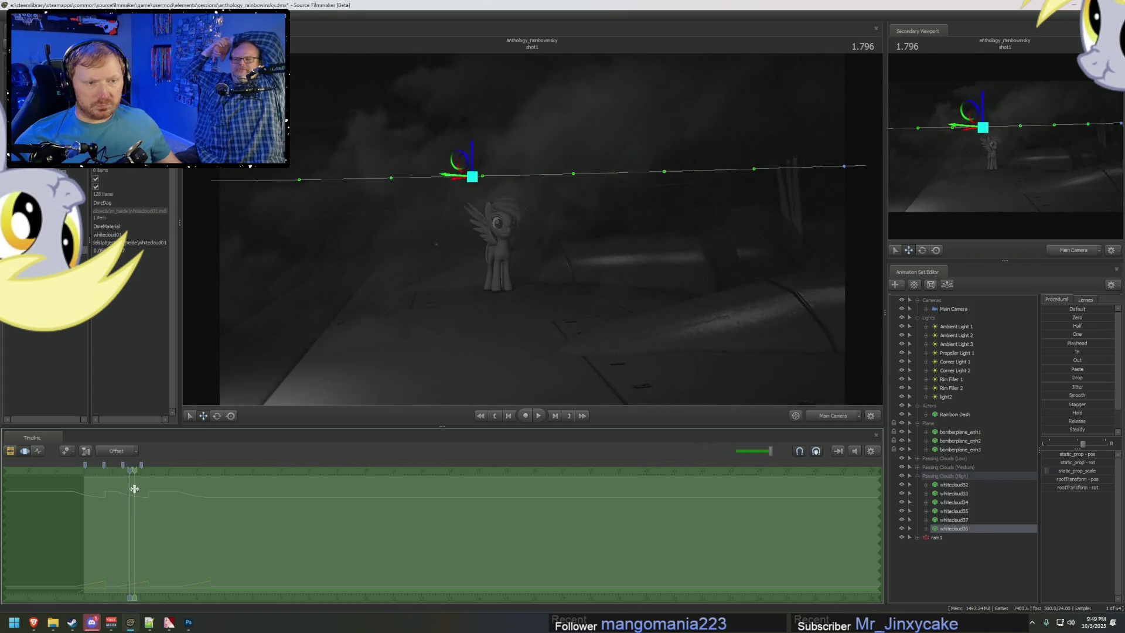
key(F4)
key(F2)
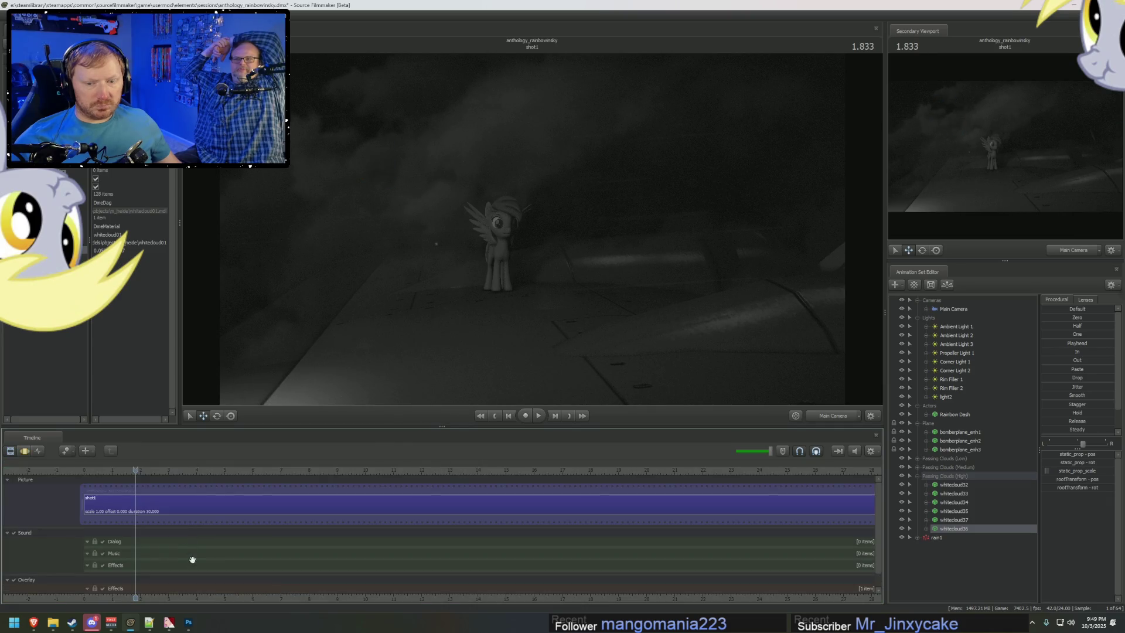
key(F4)
key(F3)
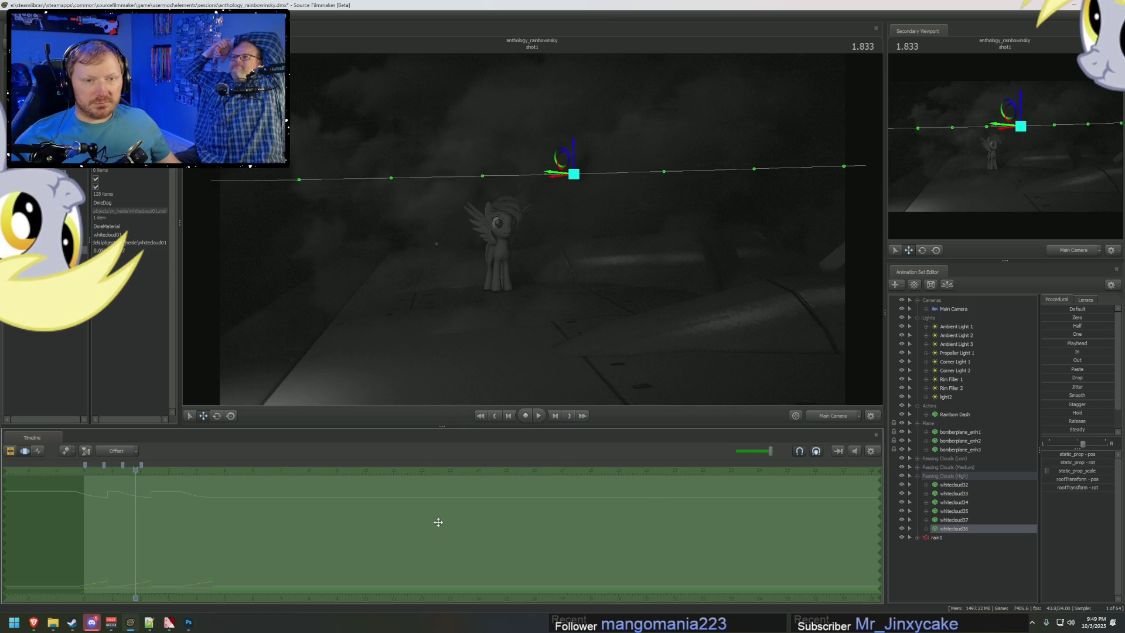
drag(436, 523, 437, 522)
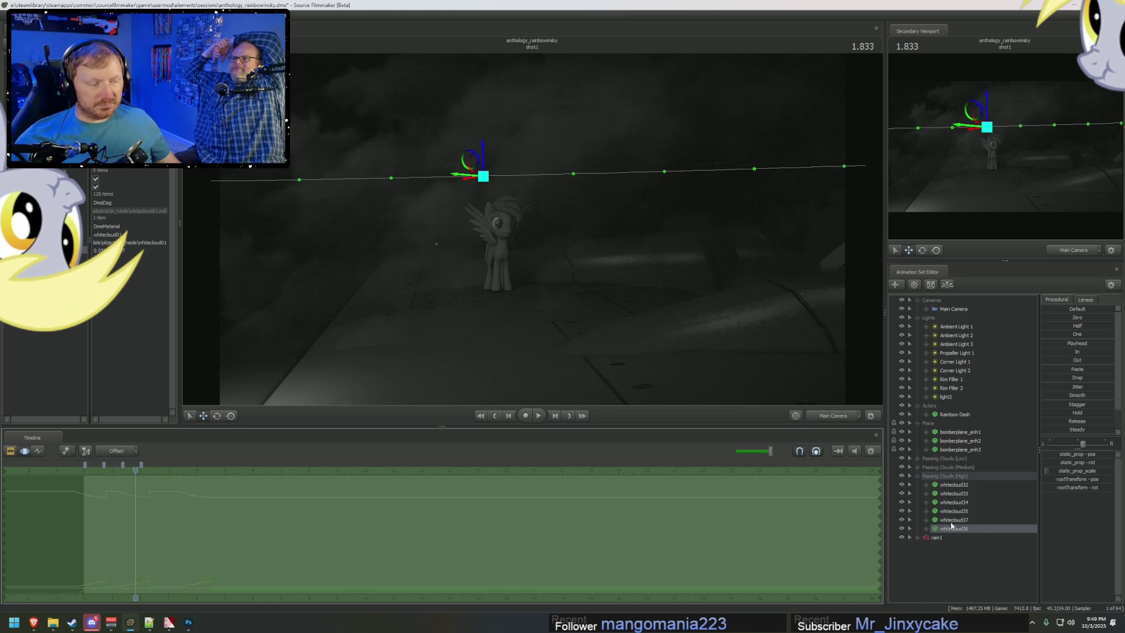
Step: Select the whole Passing Clouds (High) group and move the current time to 2.243
click(949, 477)
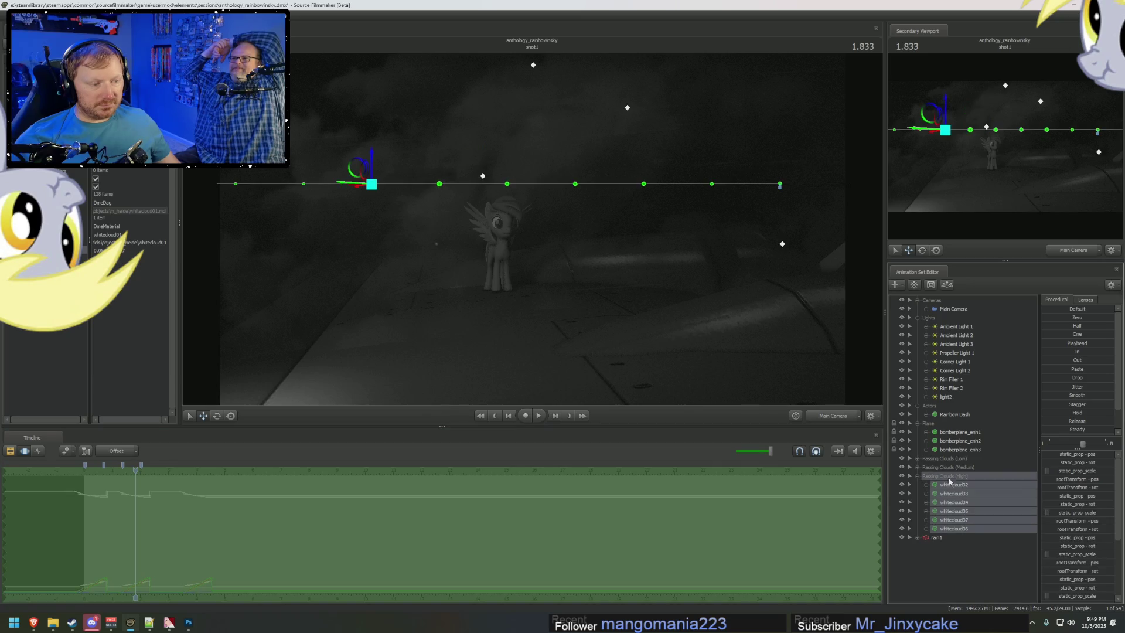
click(917, 477)
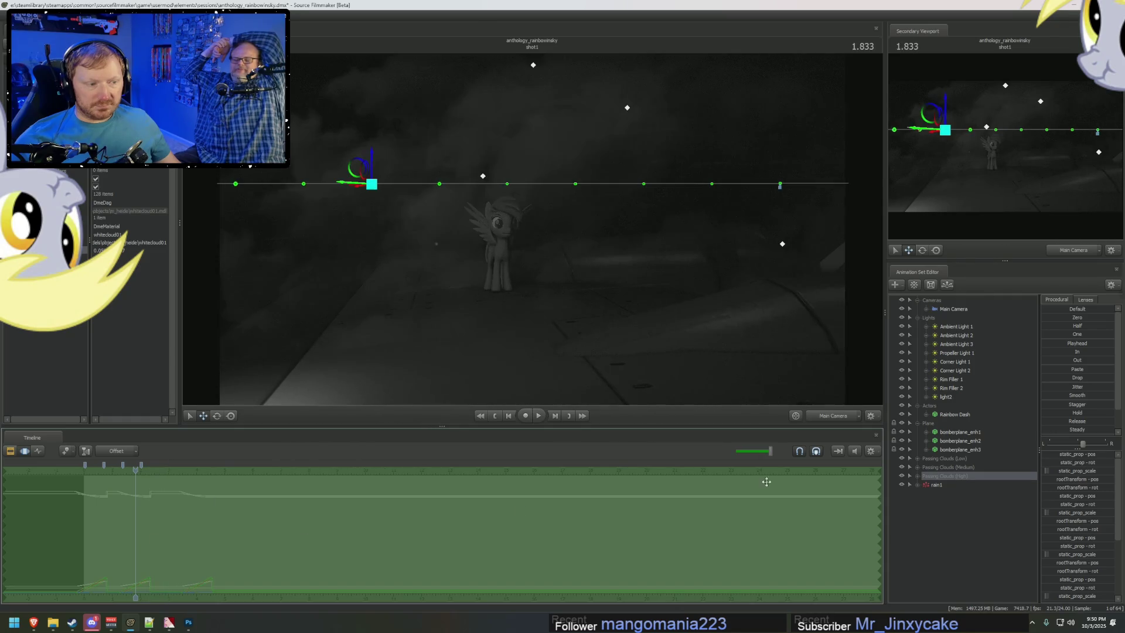
click(918, 477)
click(917, 477)
click(918, 477)
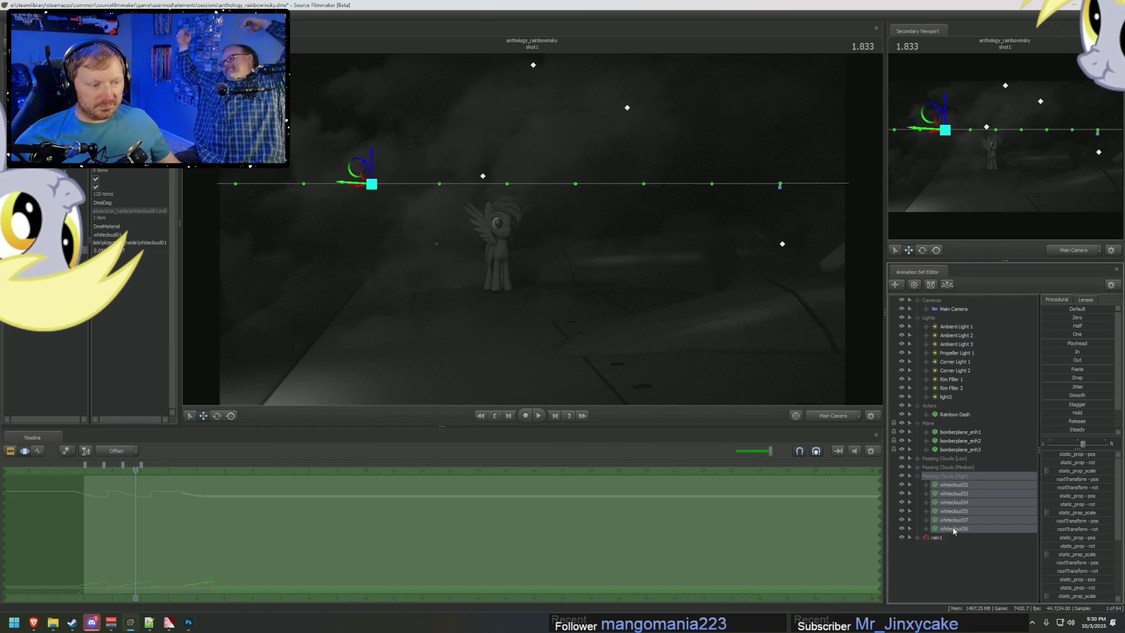
scroll(168, 596, up, 2)
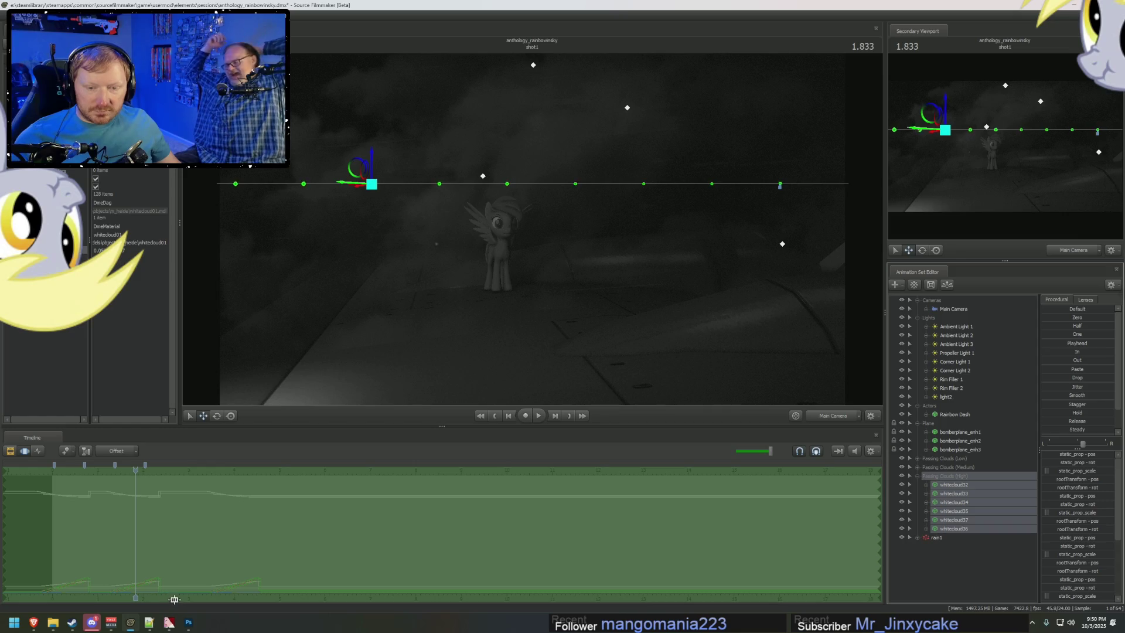
middle_drag(174, 599, 288, 584)
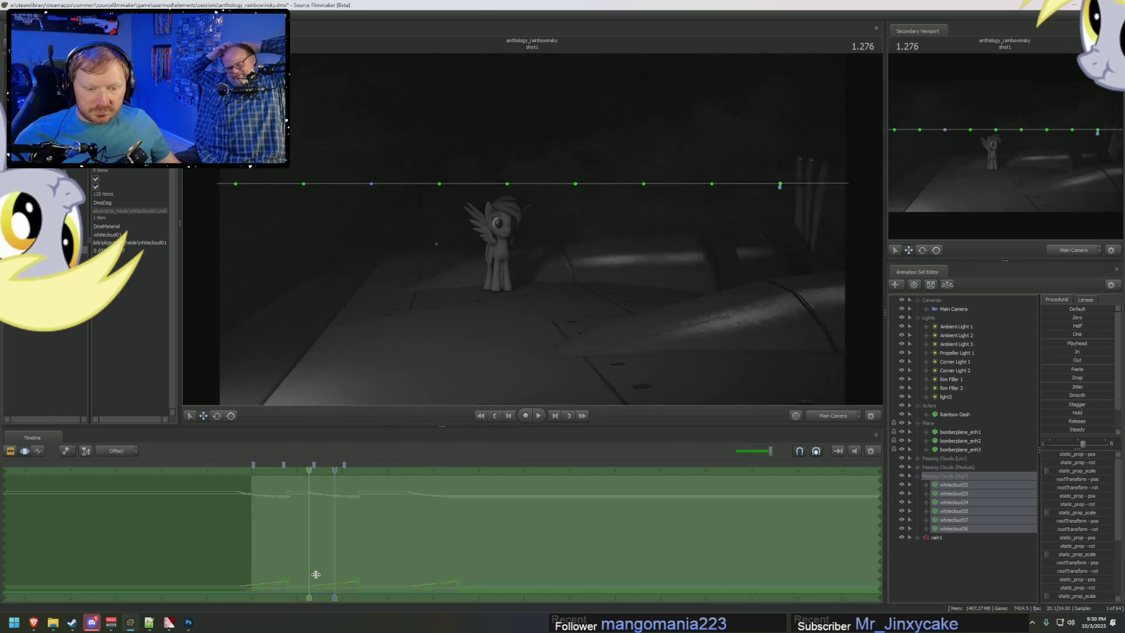
mouse_move(287, 573)
mouse_down()
mouse_move(354, 575)
mouse_move(322, 545)
mouse_up()
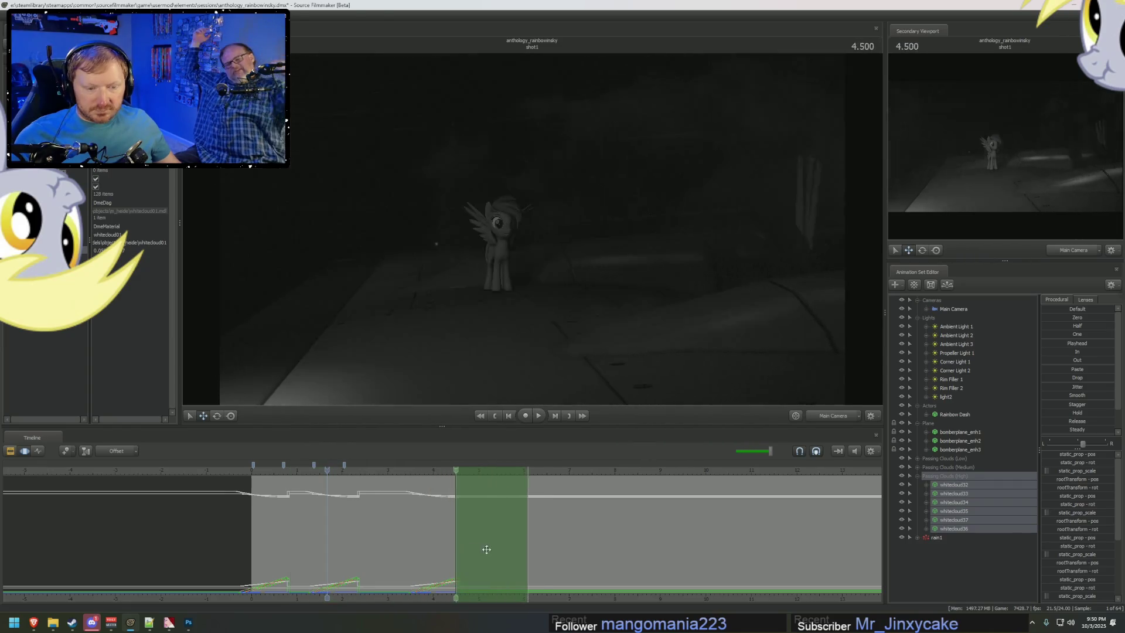
Step: Drag the time selection to shift the high clouds' keyed motion earlier
key(F2)
key(F3)
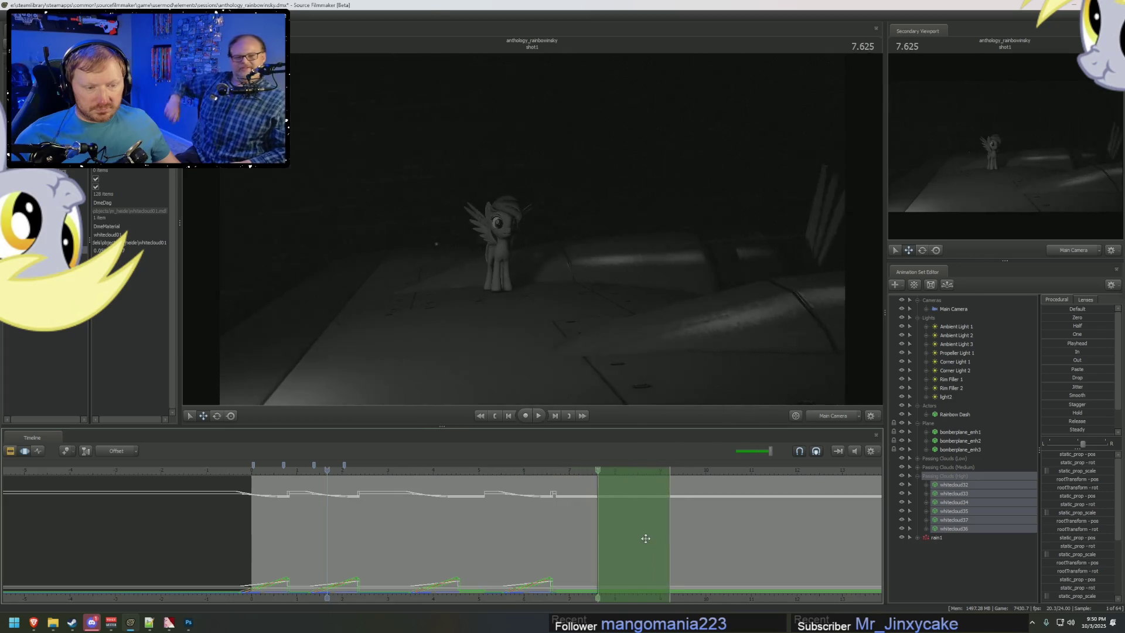
mouse_move(642, 535)
mouse_down()
mouse_move(619, 553)
mouse_move(703, 566)
mouse_up()
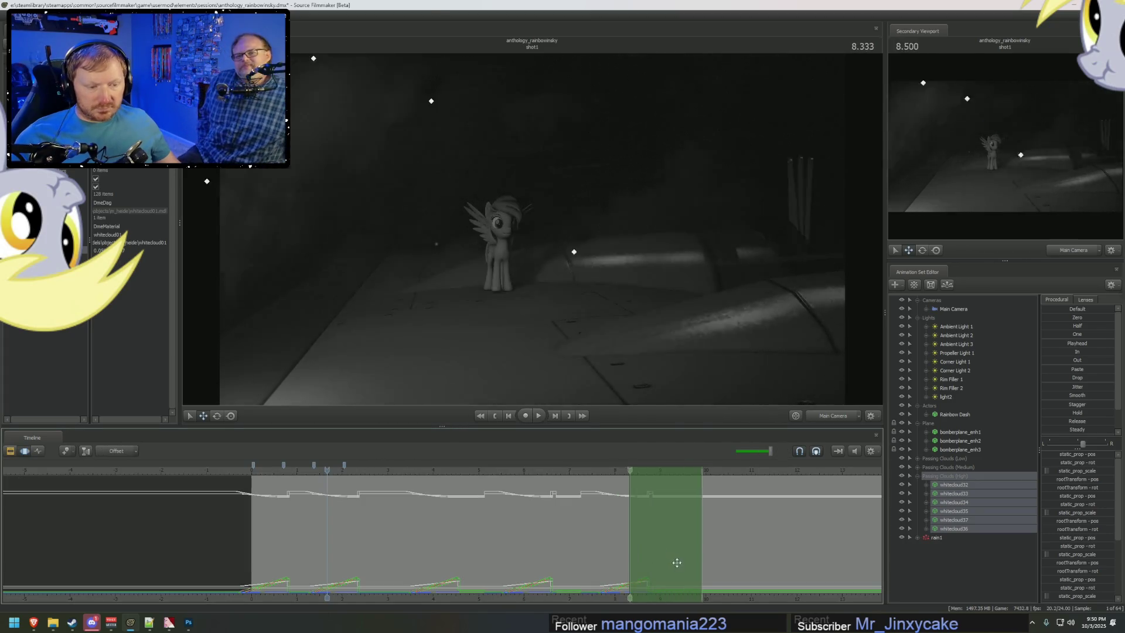
key(F2)
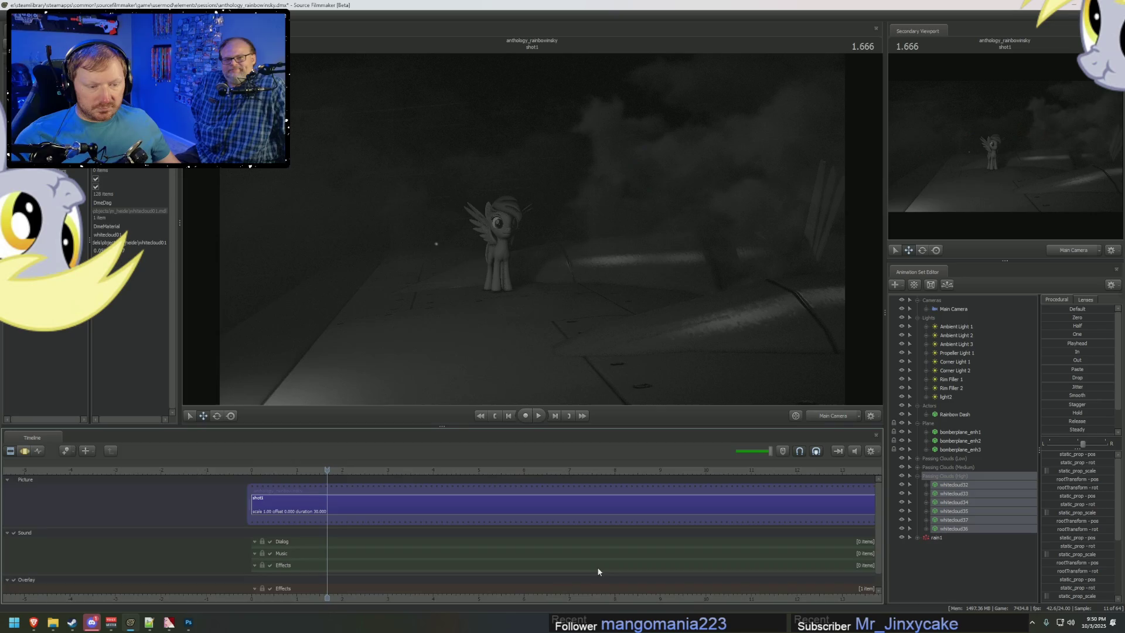
key(F3)
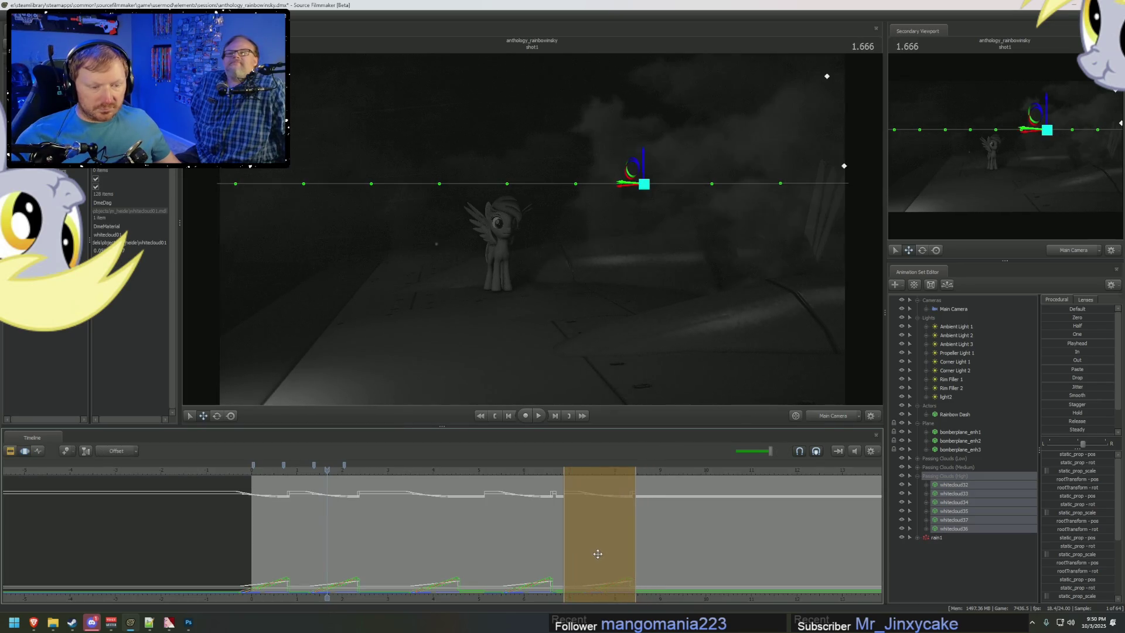
mouse_move(605, 548)
mouse_down()
mouse_move(589, 549)
mouse_move(706, 555)
mouse_up()
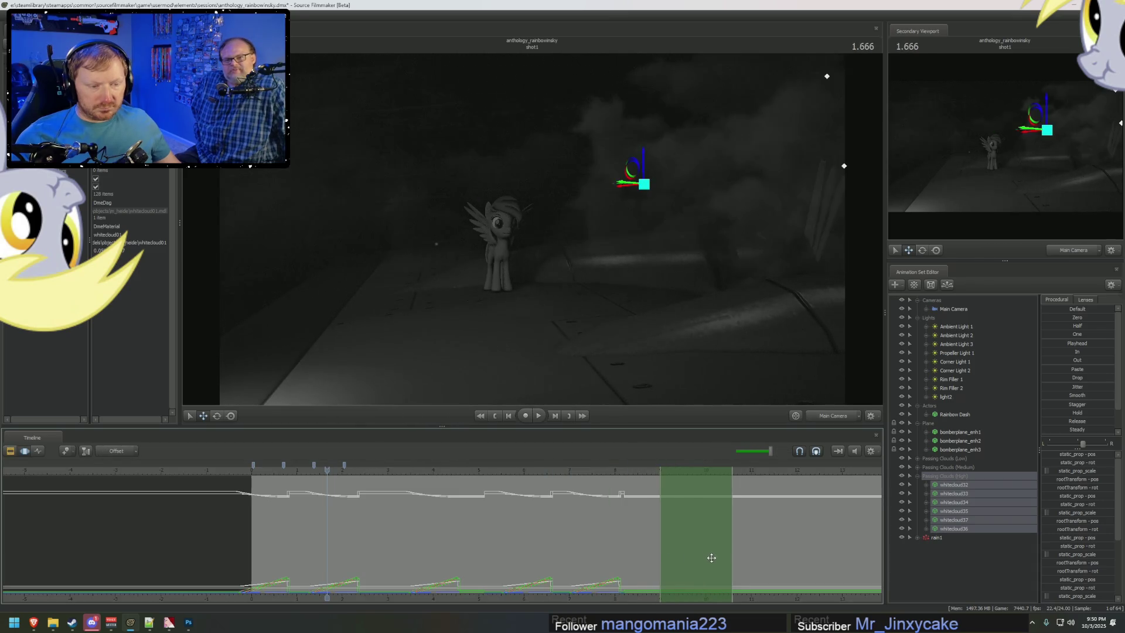
Step: Play back the shifted clouds, rewind to about 1.875 and return to the Clip Editor
key(space)
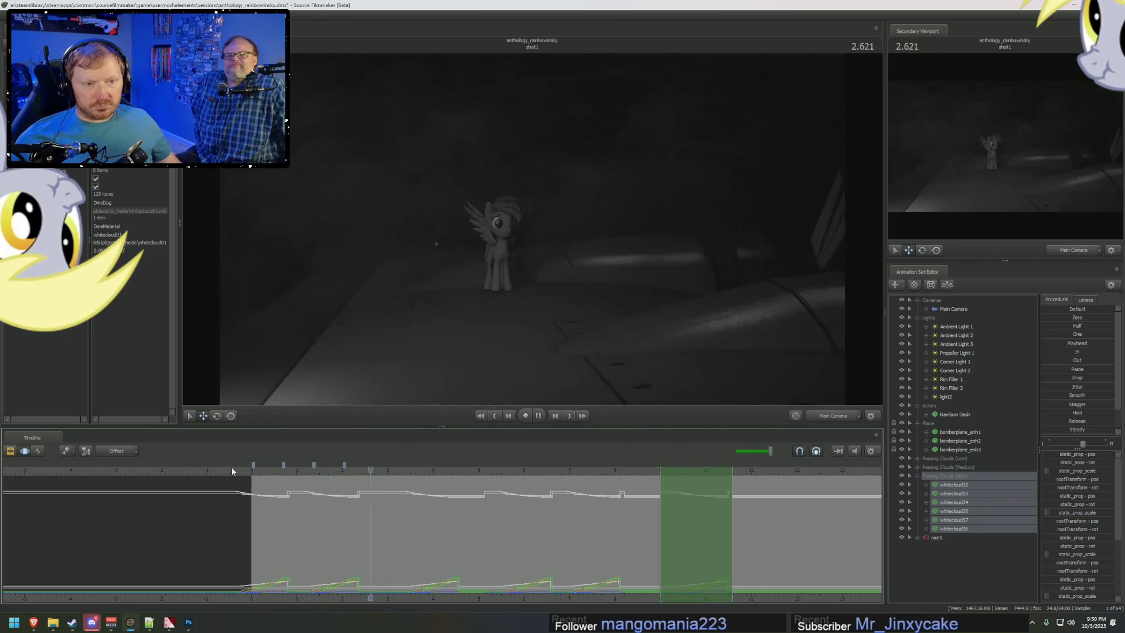
key(space)
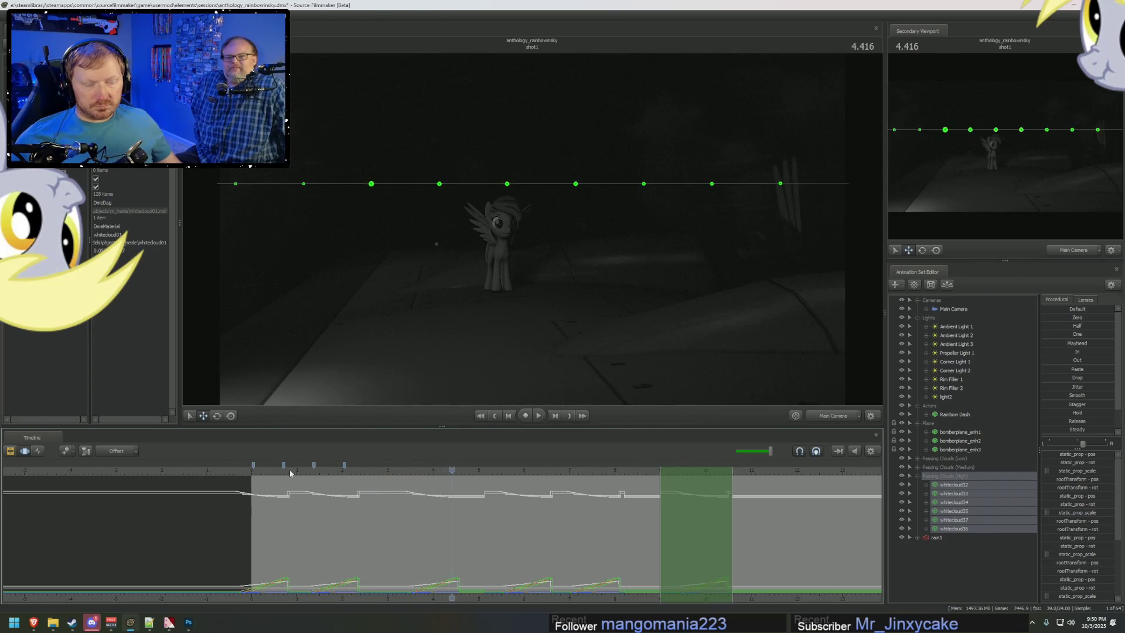
drag(301, 472, 335, 472)
key(F2)
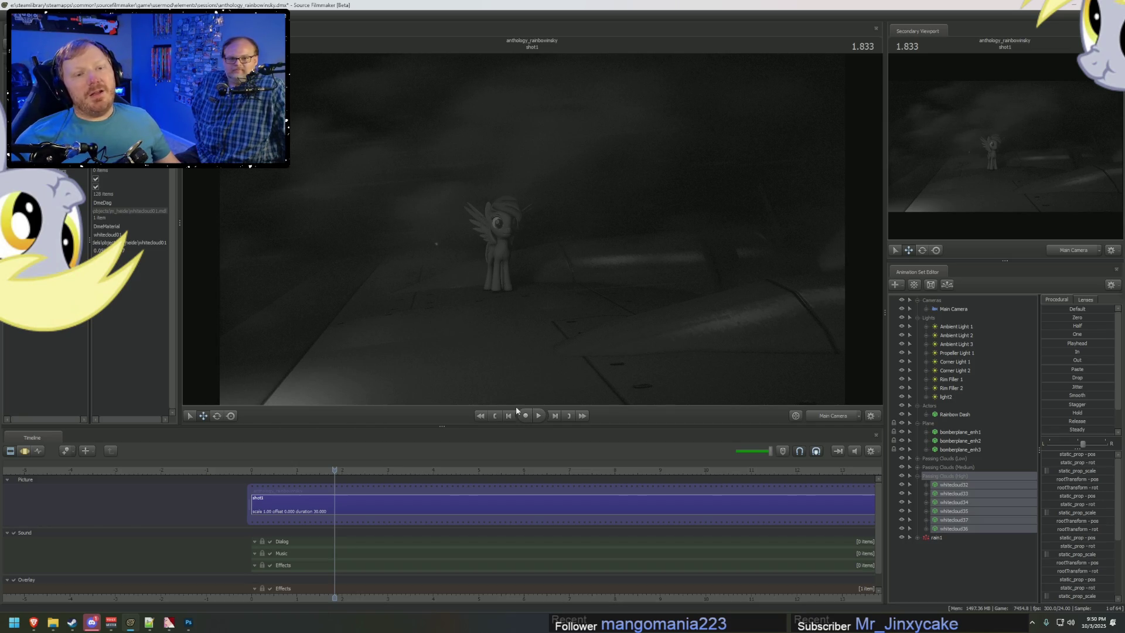
Step: Copy whitecloud36 and paste it as whitecloud38 inside Passing Clouds (High)
key(F3)
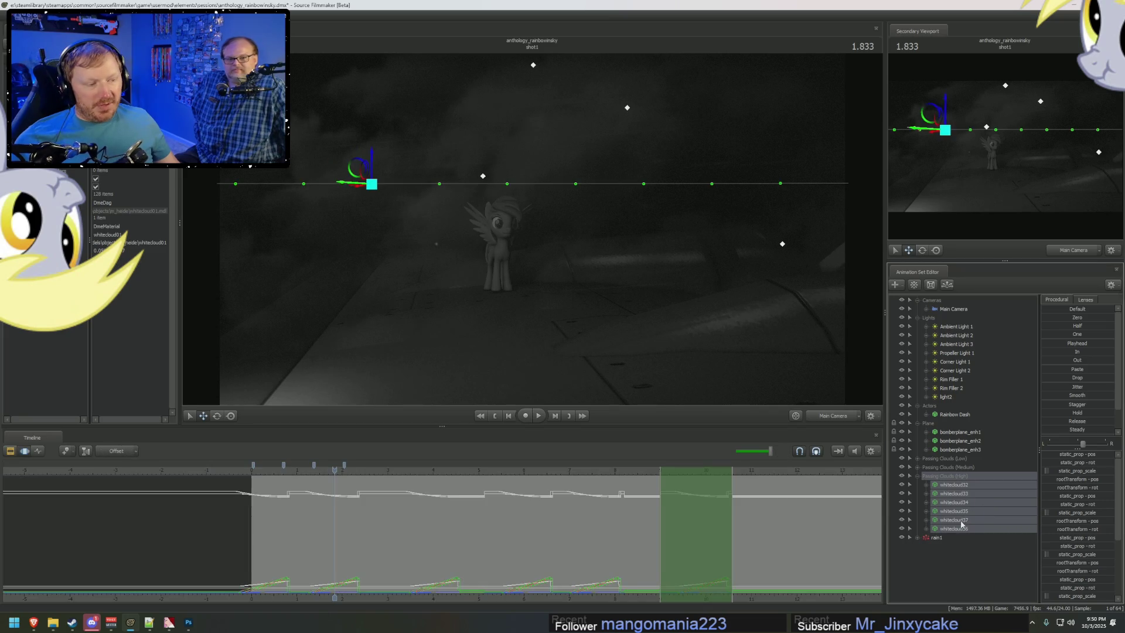
click(967, 529)
right_click(970, 528)
click(947, 544)
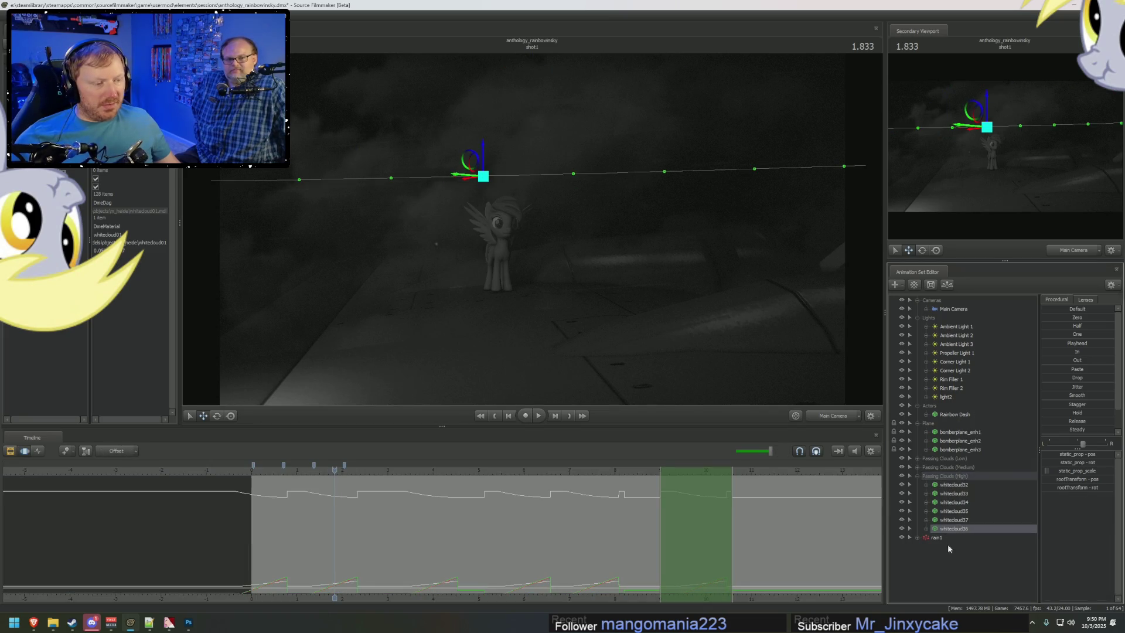
click(948, 545)
right_click(951, 549)
click(979, 519)
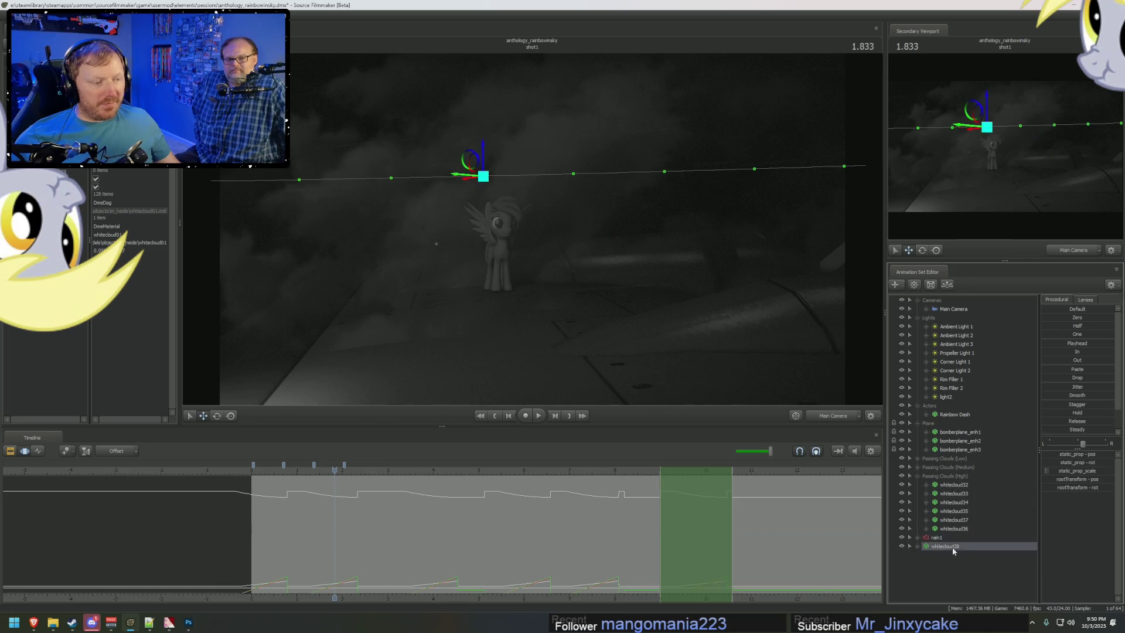
drag(961, 535, 961, 534)
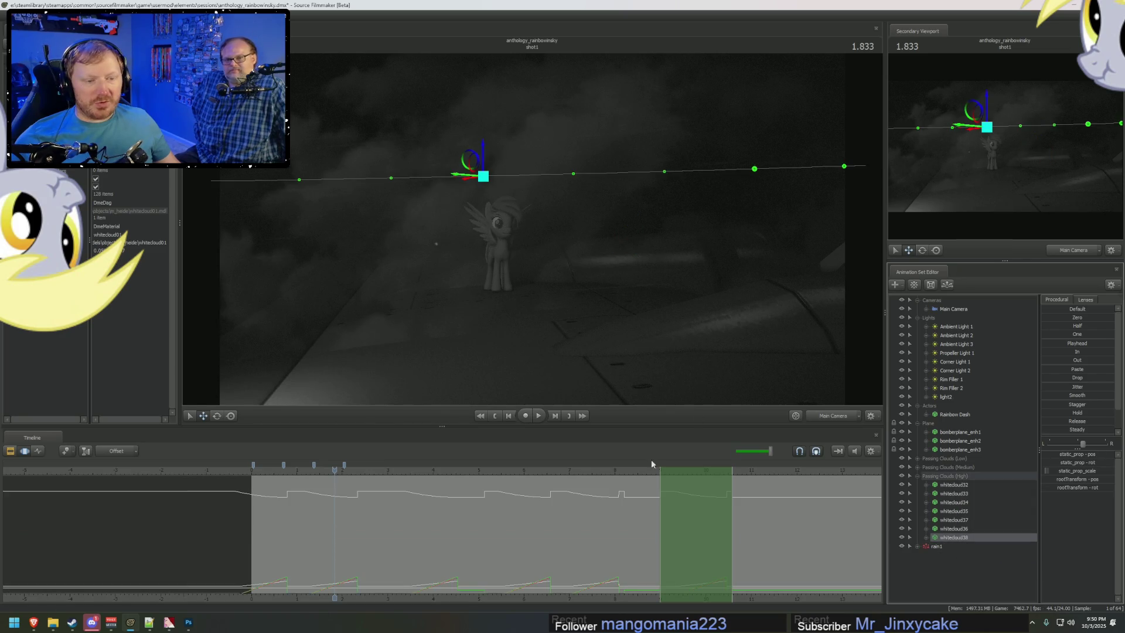
Step: Offset whitecloud38's timing earlier and move its path up and to the right
click(671, 488)
drag(660, 507, 621, 508)
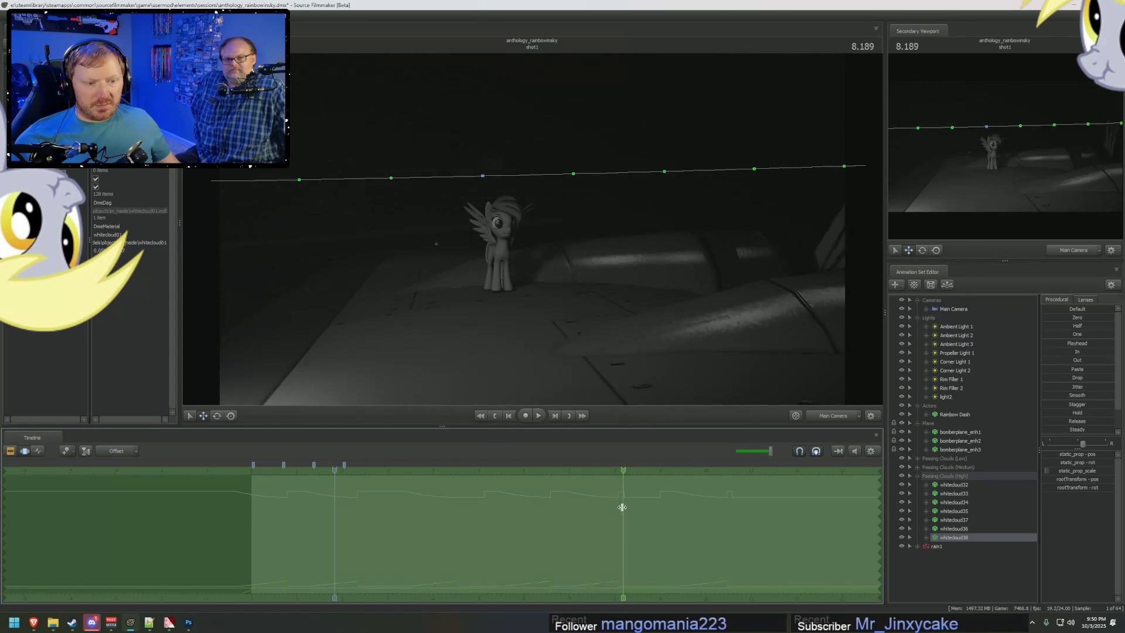
drag(621, 507, 615, 508)
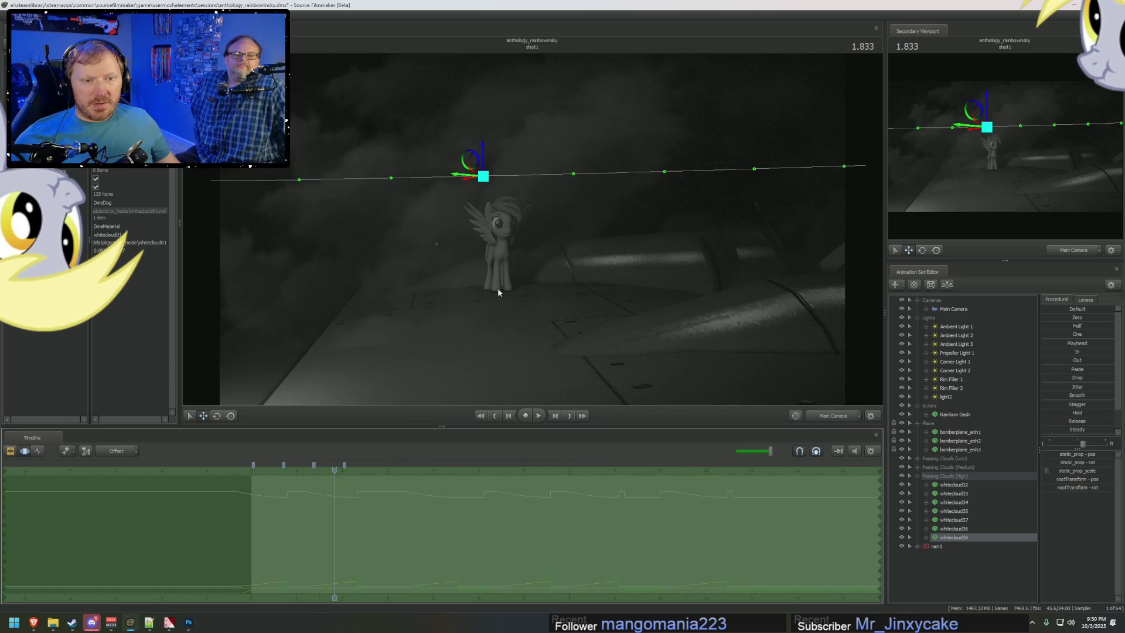
drag(481, 491, 476, 491)
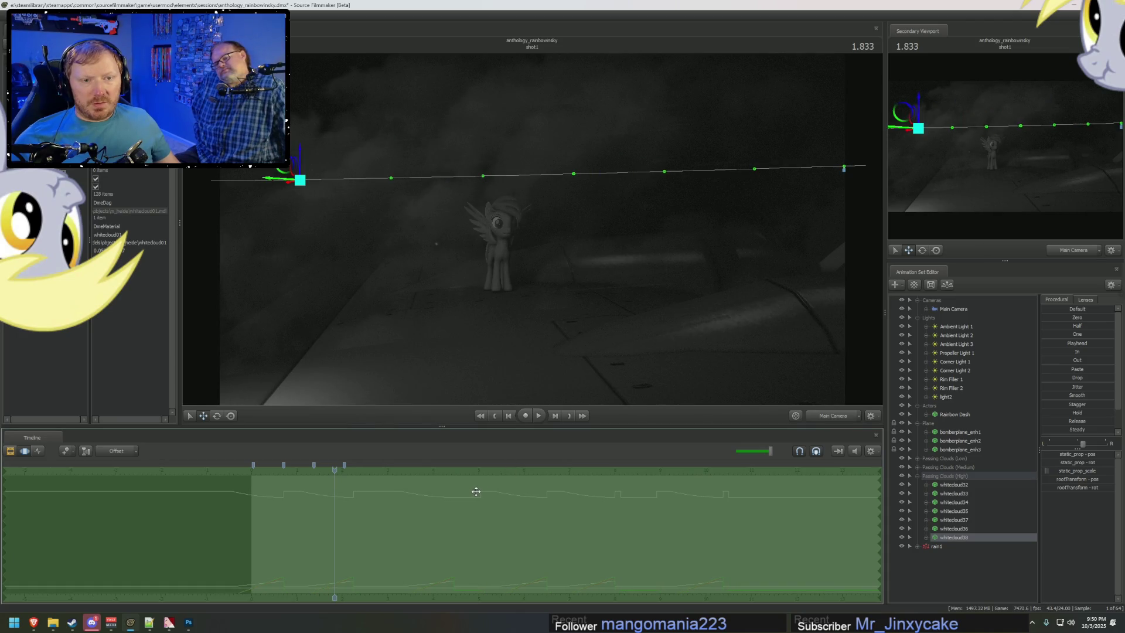
drag(298, 188, 439, 128)
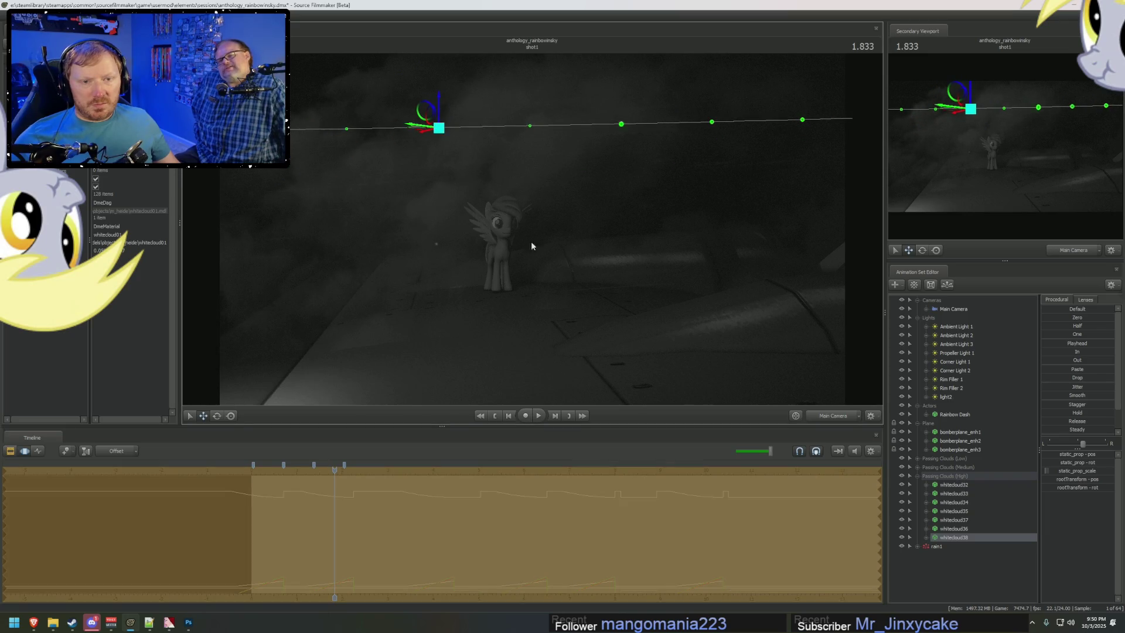
middle_drag(330, 518, 333, 516)
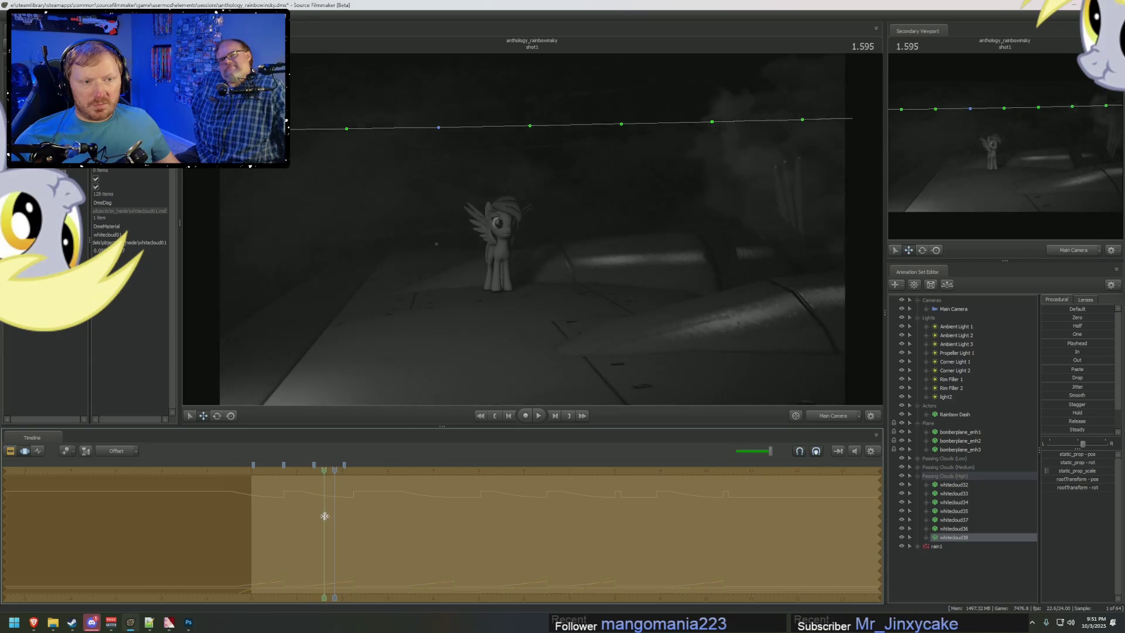
key(F2)
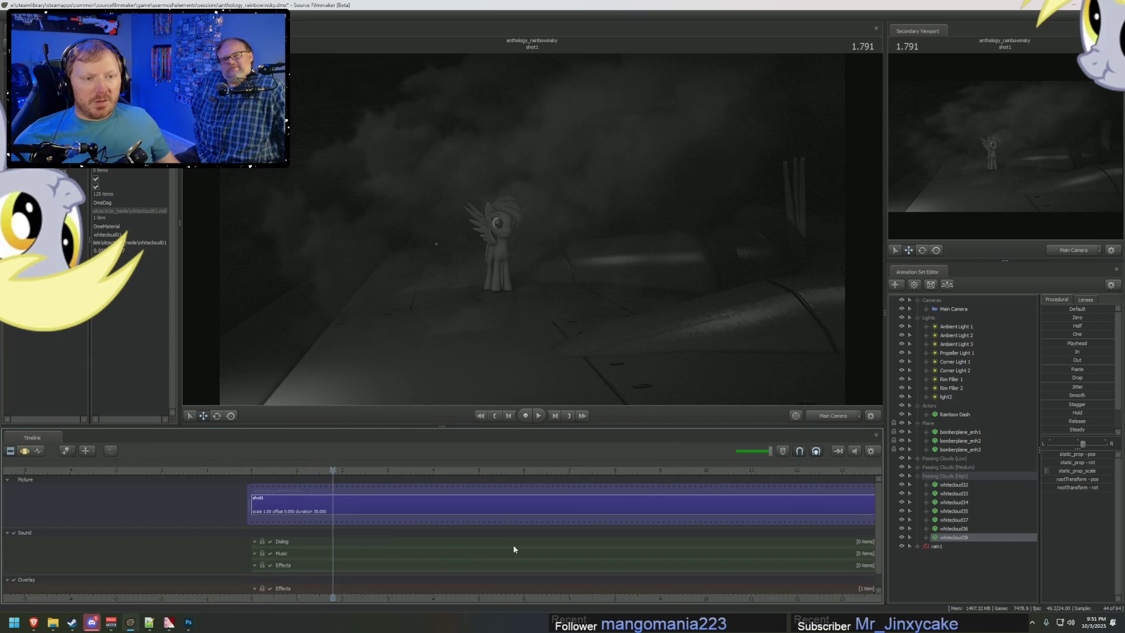
Step: Collapse the Passing Clouds (High), Plane, Actors, Lights and Cameras groups
click(971, 479)
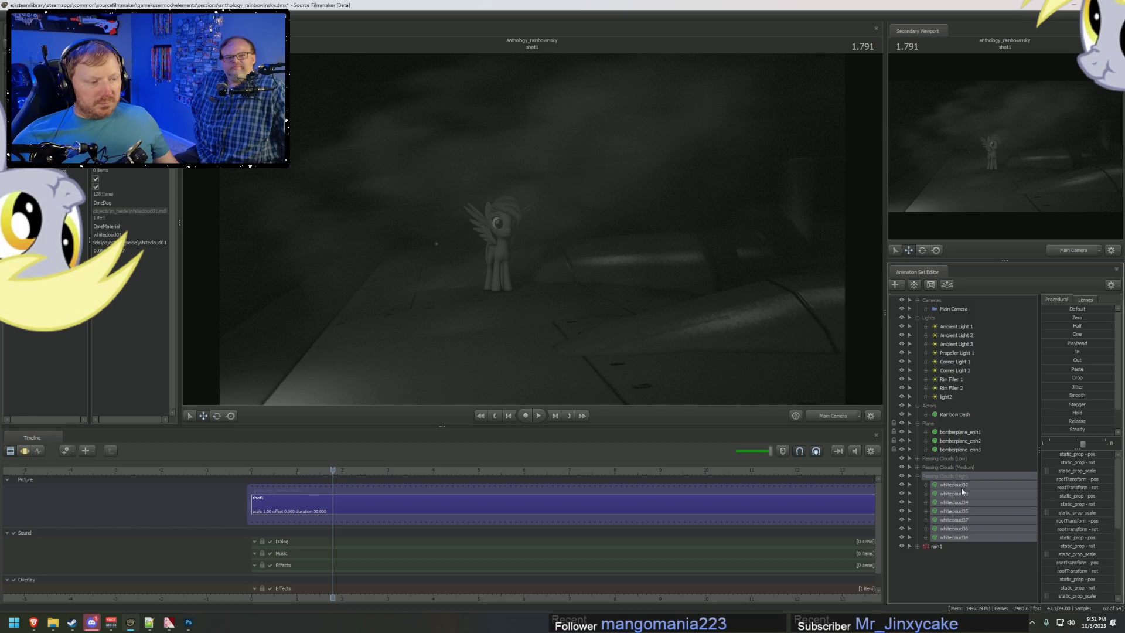
right_click(961, 488)
key(Escape)
click(918, 477)
click(918, 423)
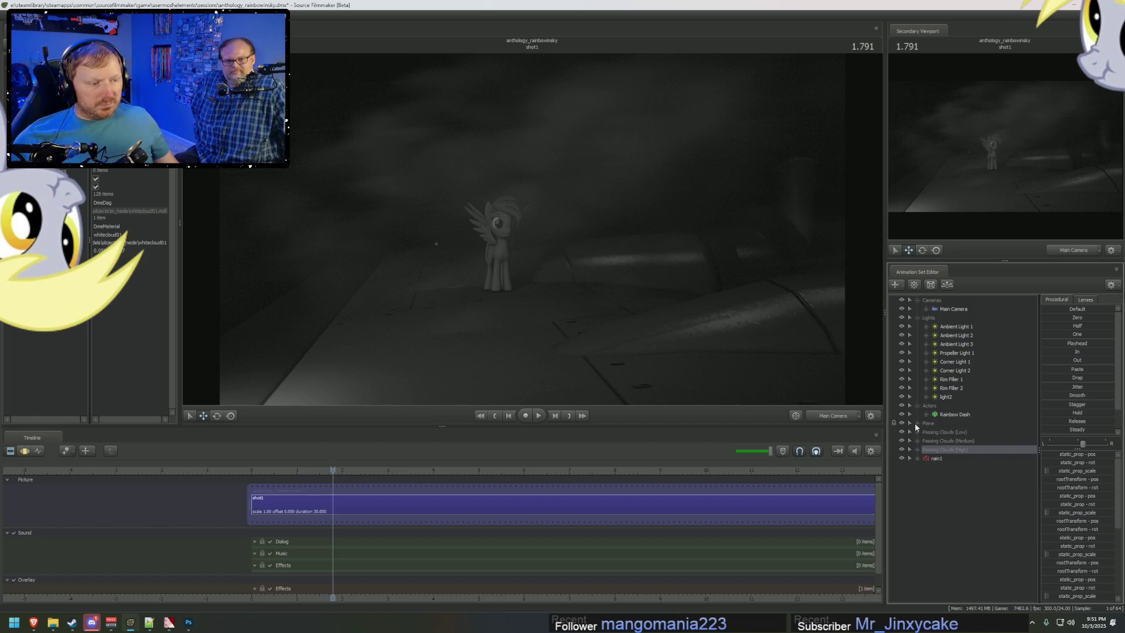
click(918, 406)
click(918, 318)
click(918, 300)
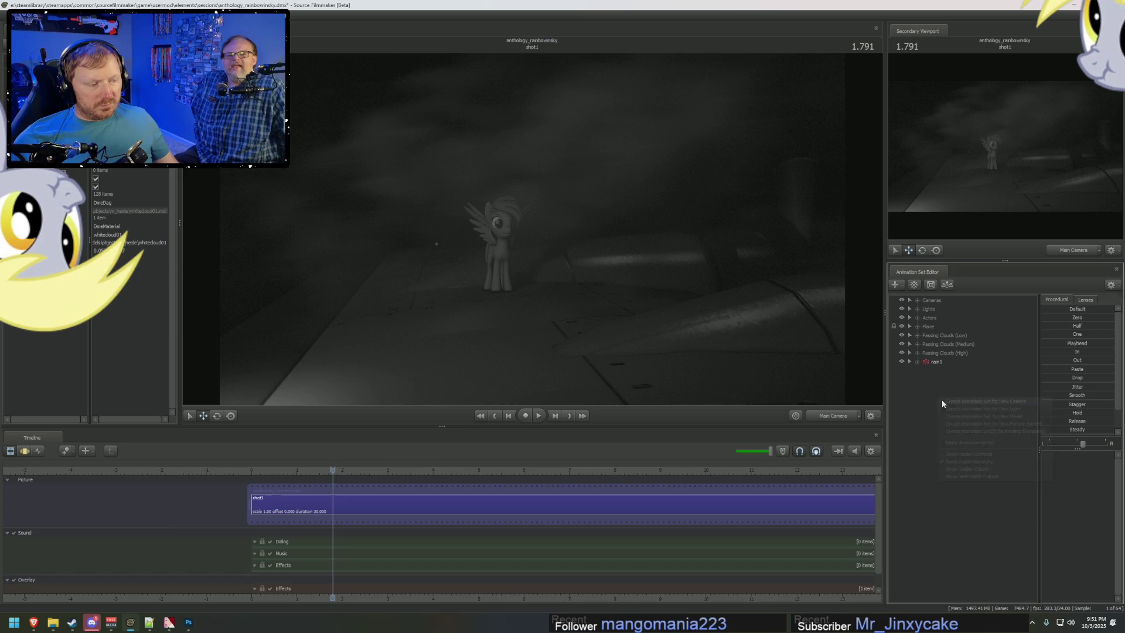
Step: Paste cloud copies whitecloud39–45 and drag them lower in the scene
right_click(940, 397)
click(973, 455)
click(938, 370)
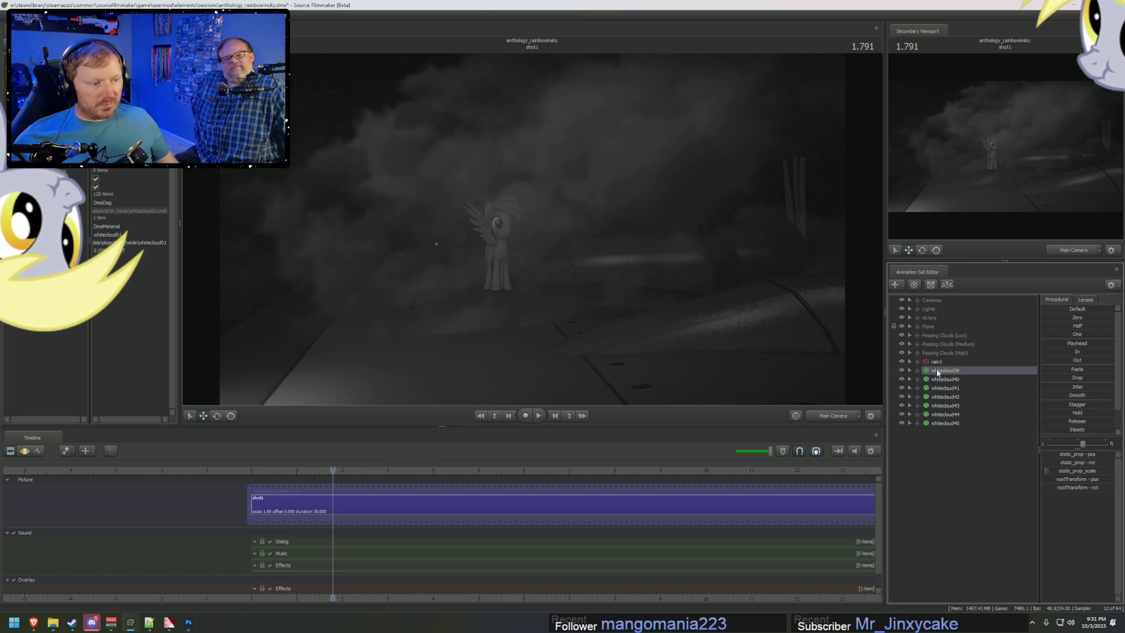
shift+click(938, 422)
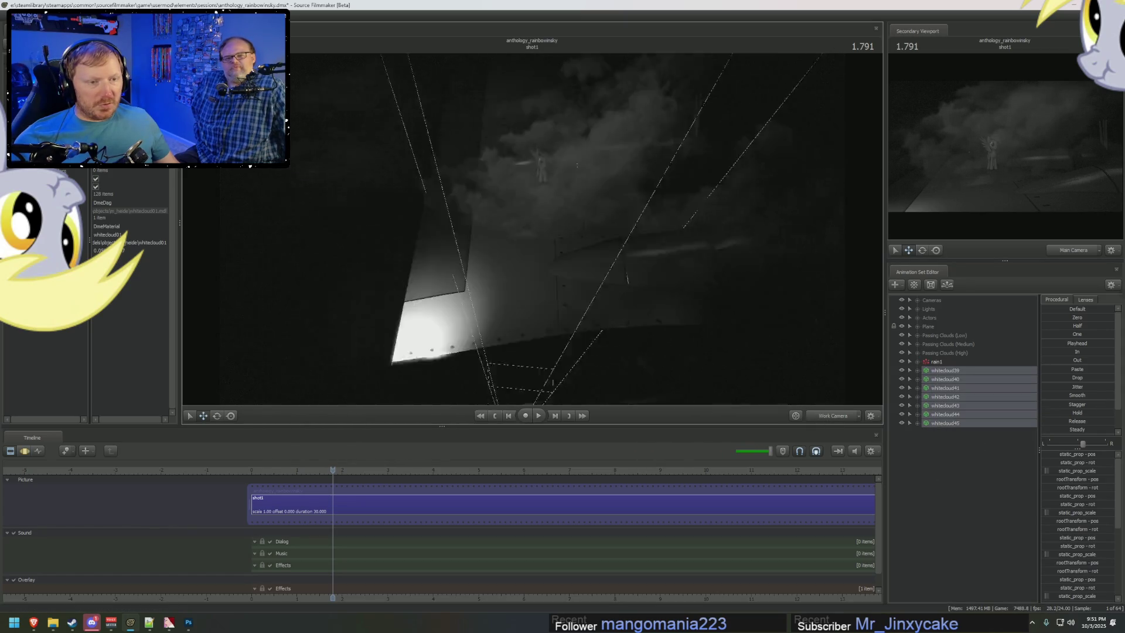
drag(516, 234, 539, 230)
key(F4)
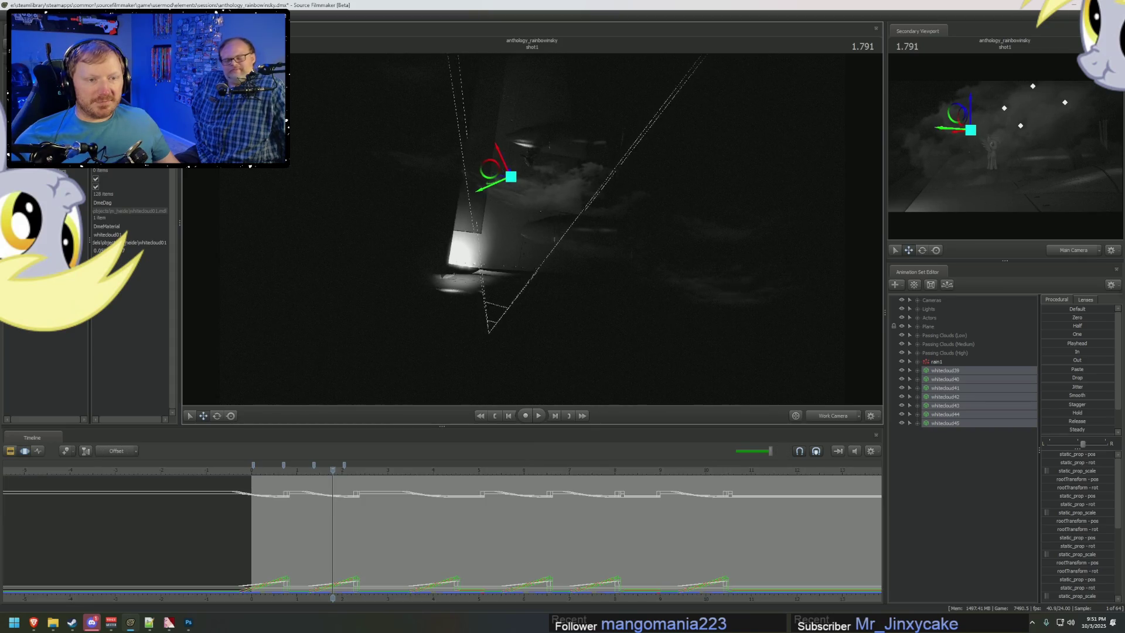
mouse_move(487, 159)
mouse_down()
mouse_move(500, 253)
mouse_move(554, 230)
mouse_move(528, 249)
mouse_up()
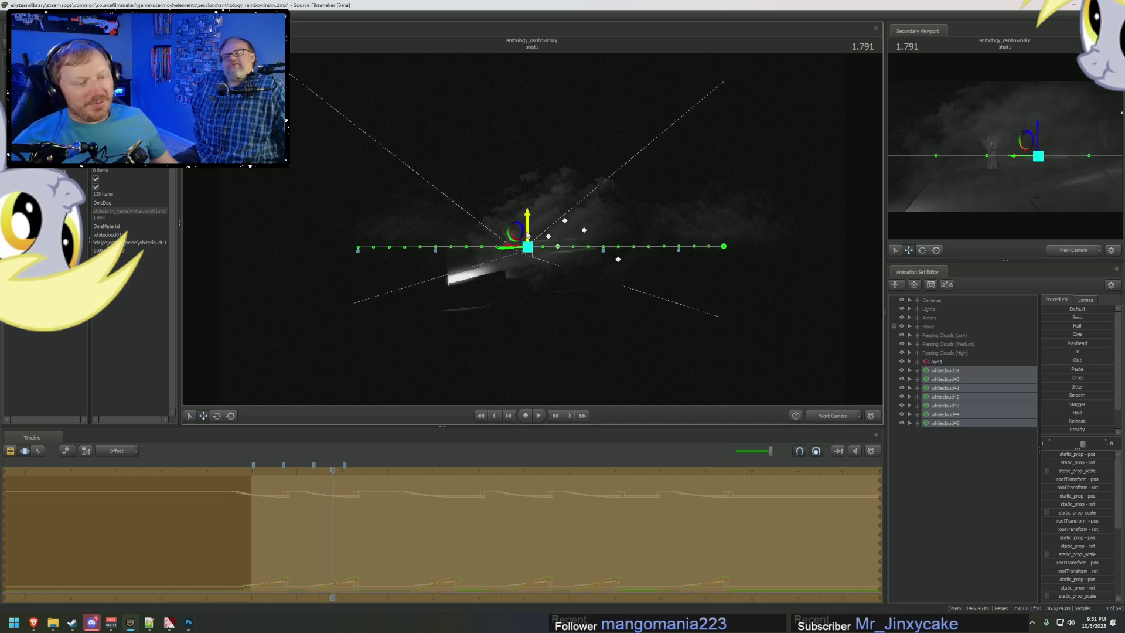
Step: Play back the shot and scrub to 1.833 seconds
key(space)
key(F2)
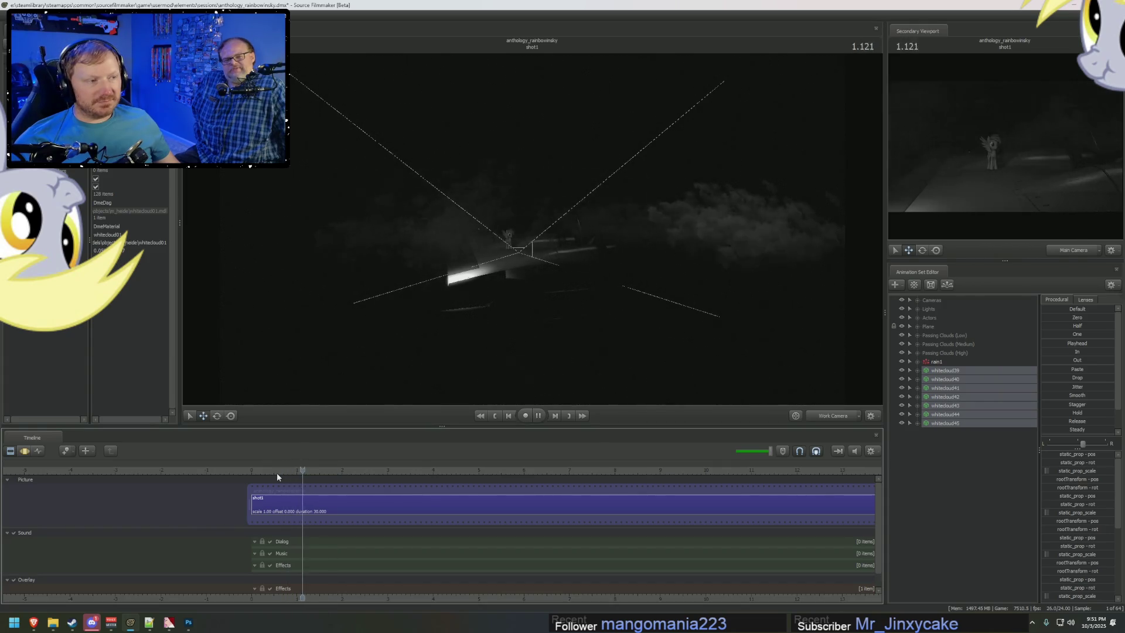
key(space)
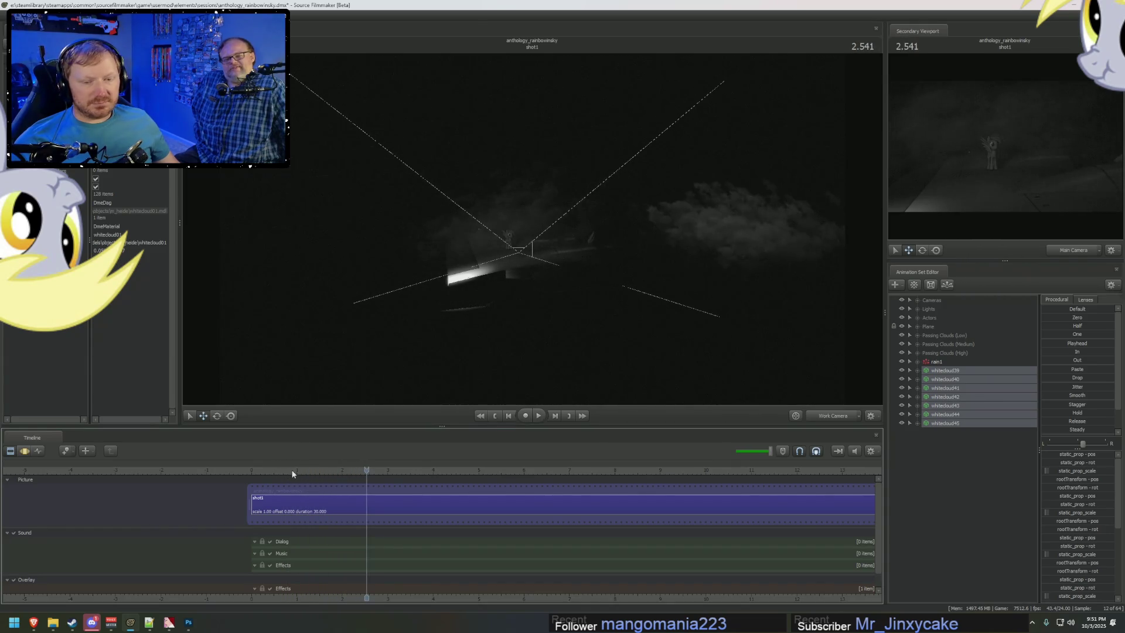
drag(293, 474, 322, 479)
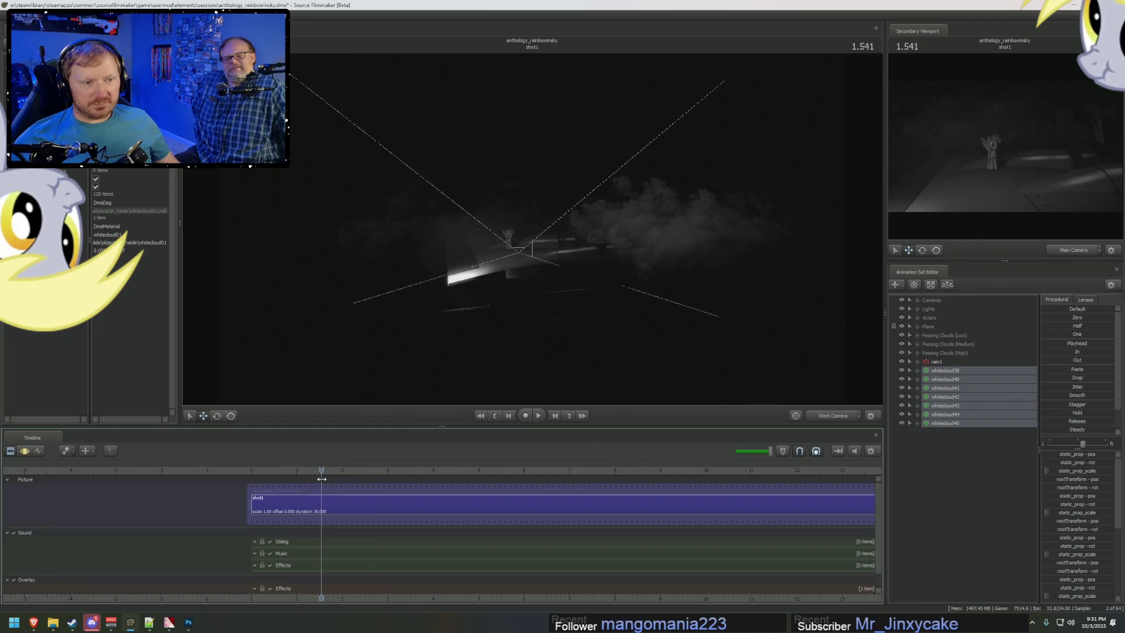
drag(321, 479, 335, 479)
Step: Offset whitecloud45's timing and move its path right and down
key(F3)
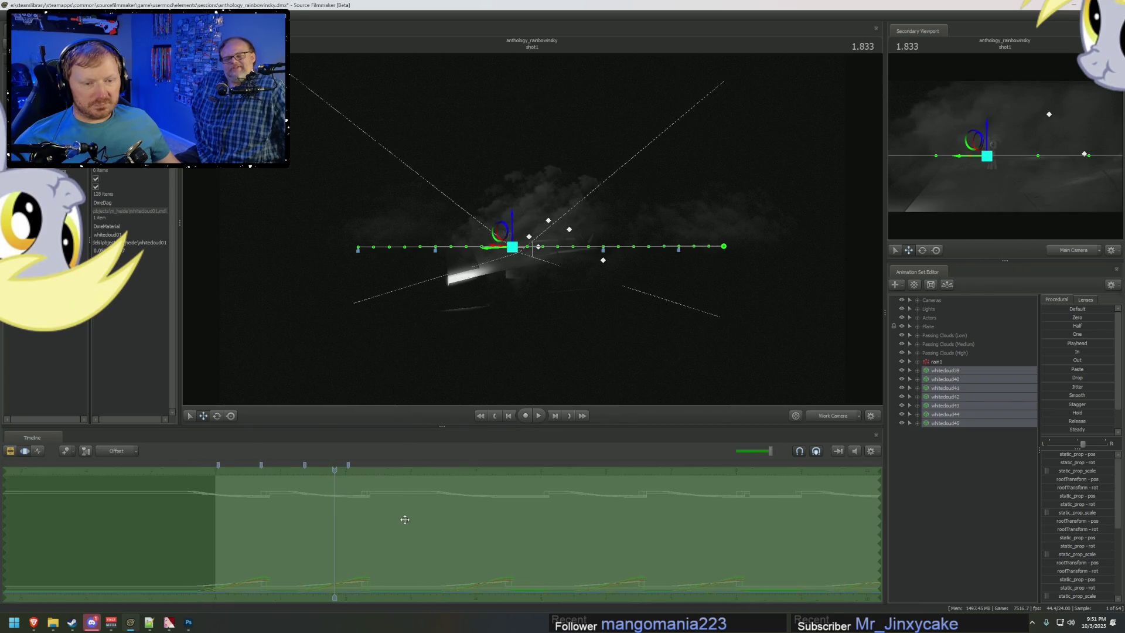
click(962, 423)
drag(500, 553, 490, 551)
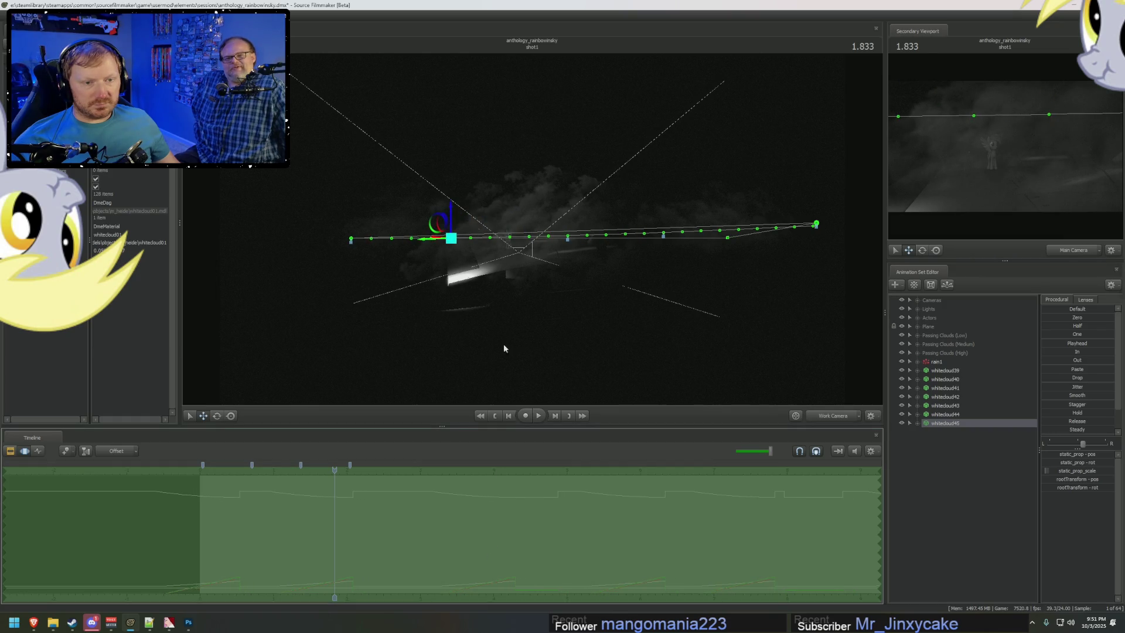
drag(451, 238, 529, 241)
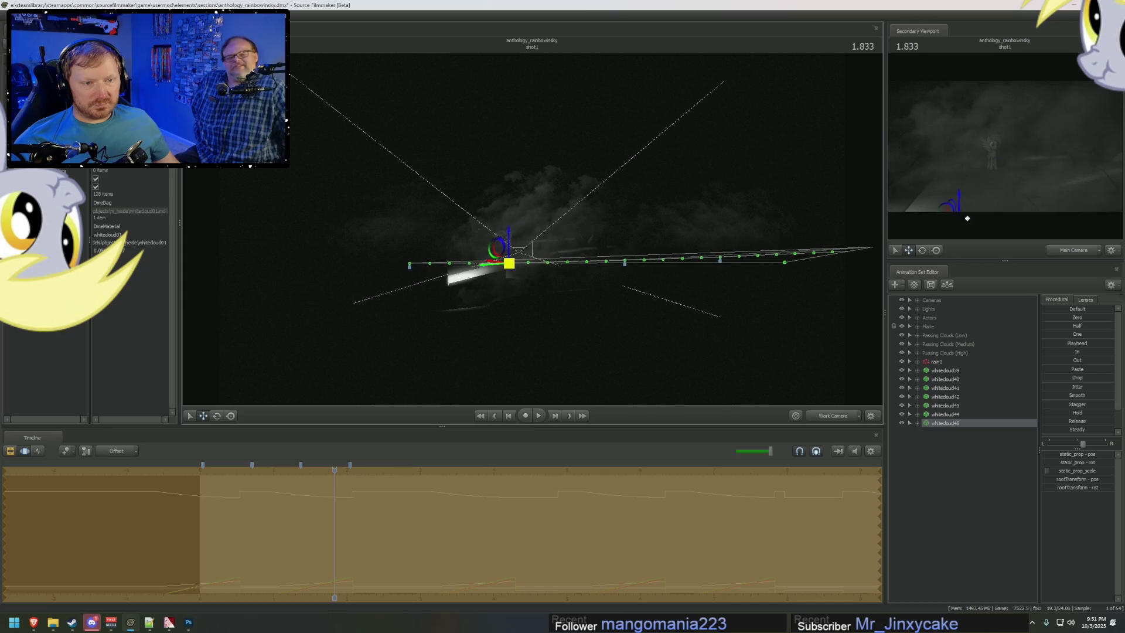
Step: Preview the shot from frame 0.416, stopping around 3.333
key(F2)
click(239, 469)
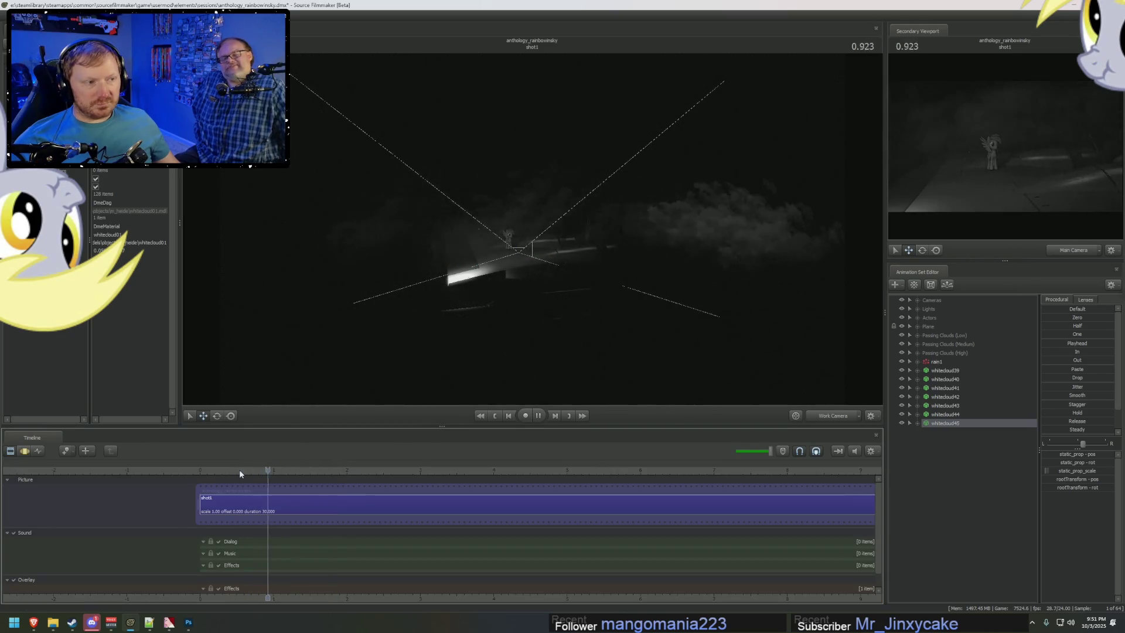
key(space)
key(space)
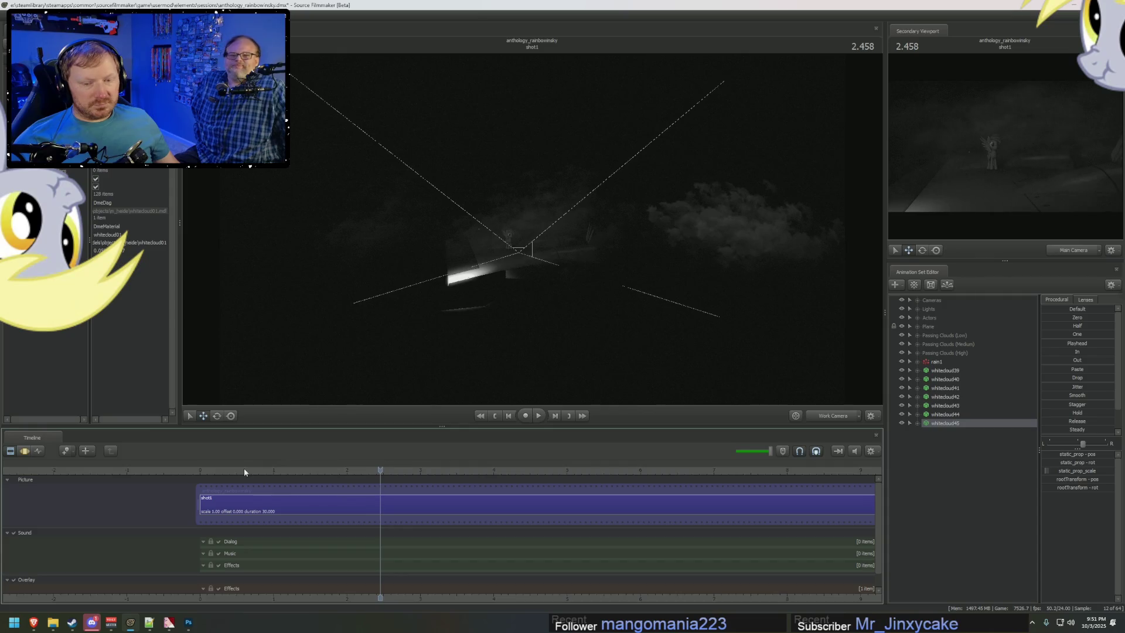
click(230, 469)
key(space)
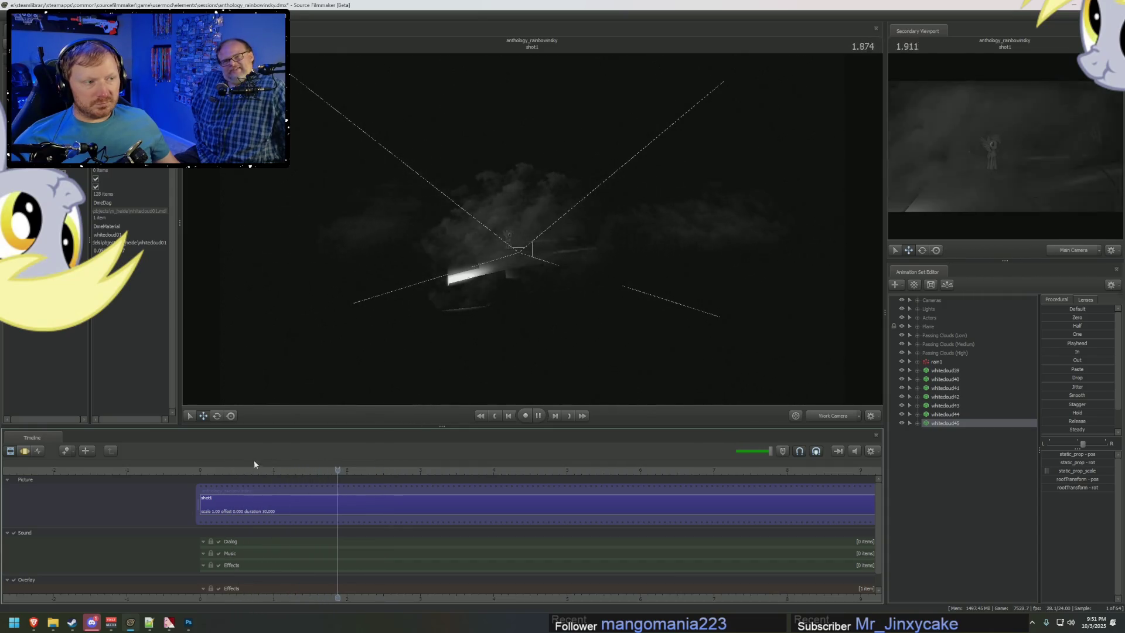
key(space)
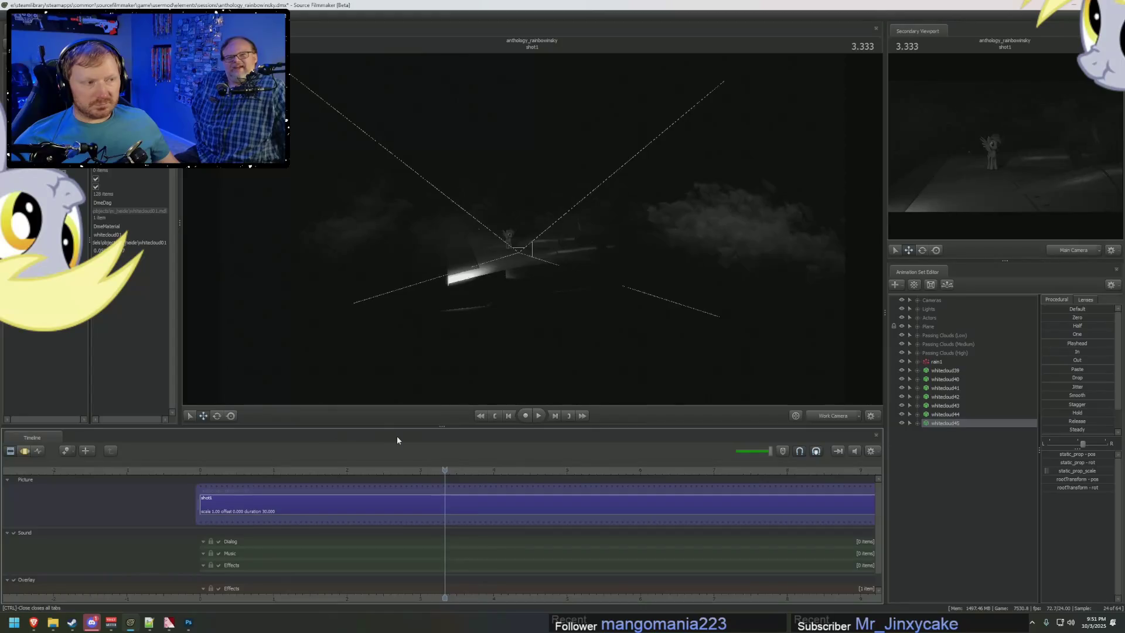
key(space)
key(space)
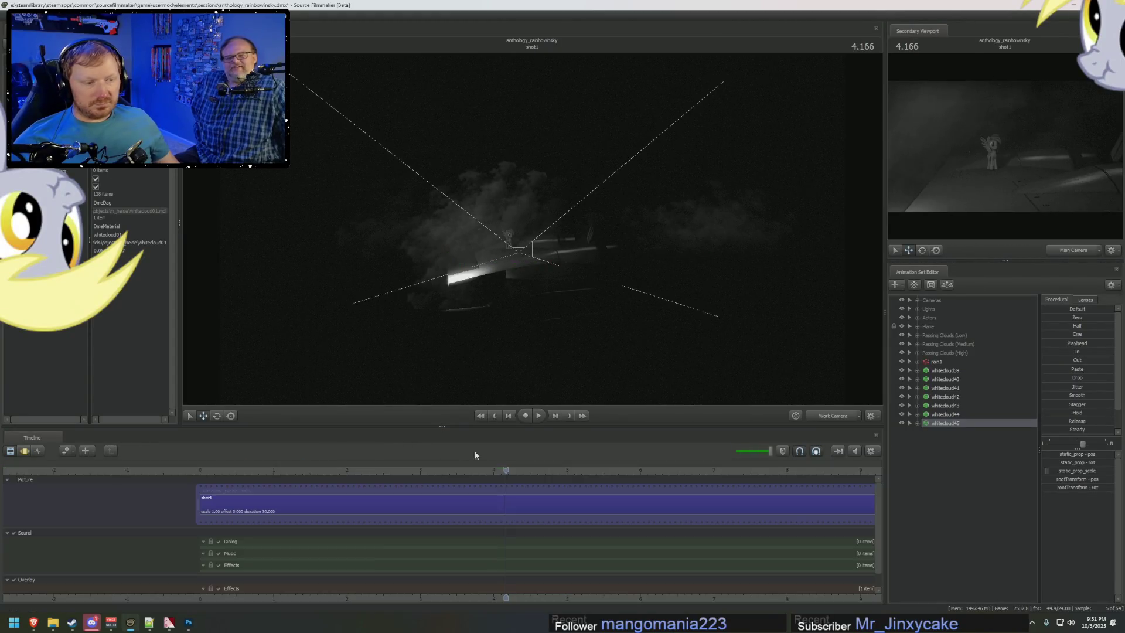
Step: Move whitecloud39 through whitecloud45 into the Passing Clouds (High) group
click(945, 371)
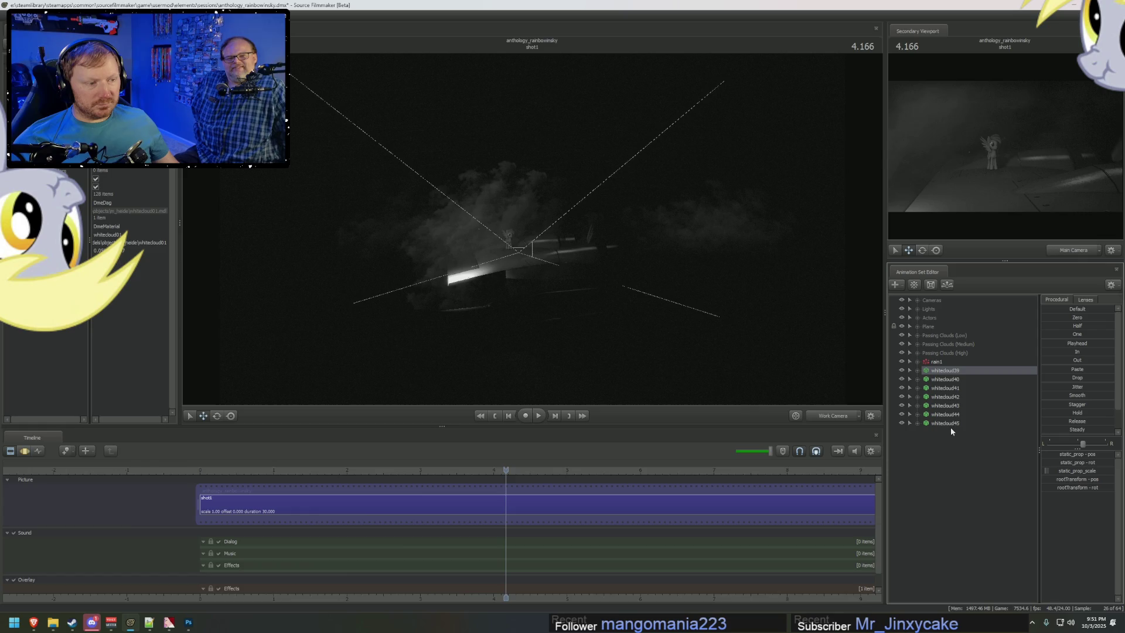
shift+click(953, 423)
drag(958, 357, 959, 356)
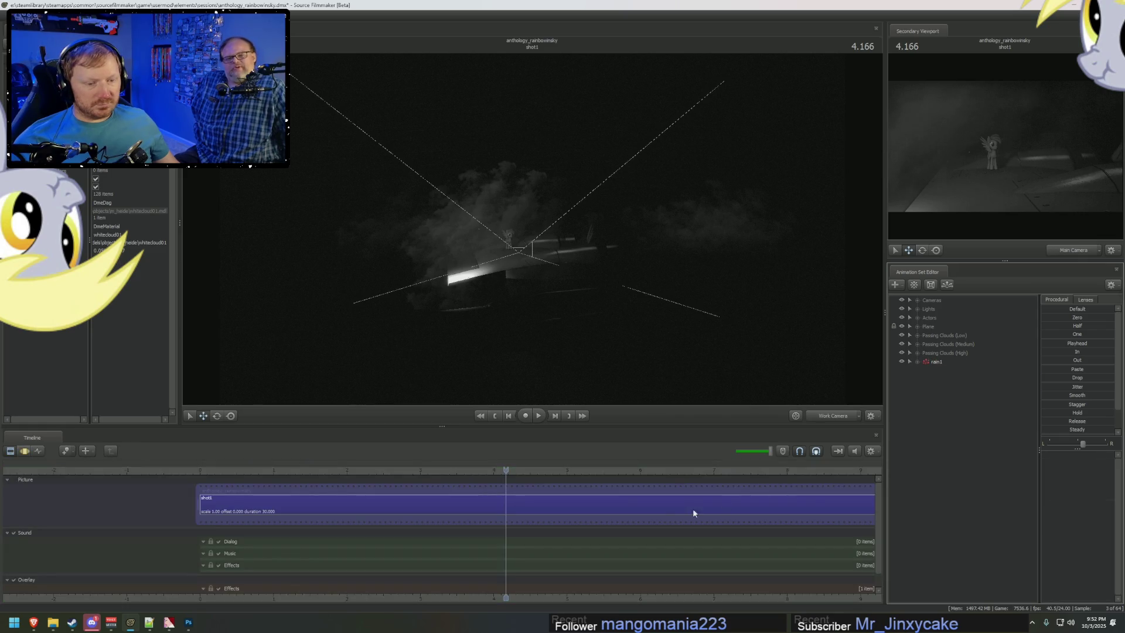
key(F3)
Step: View the shot through the main camera and play it back to 4.583
click(819, 416)
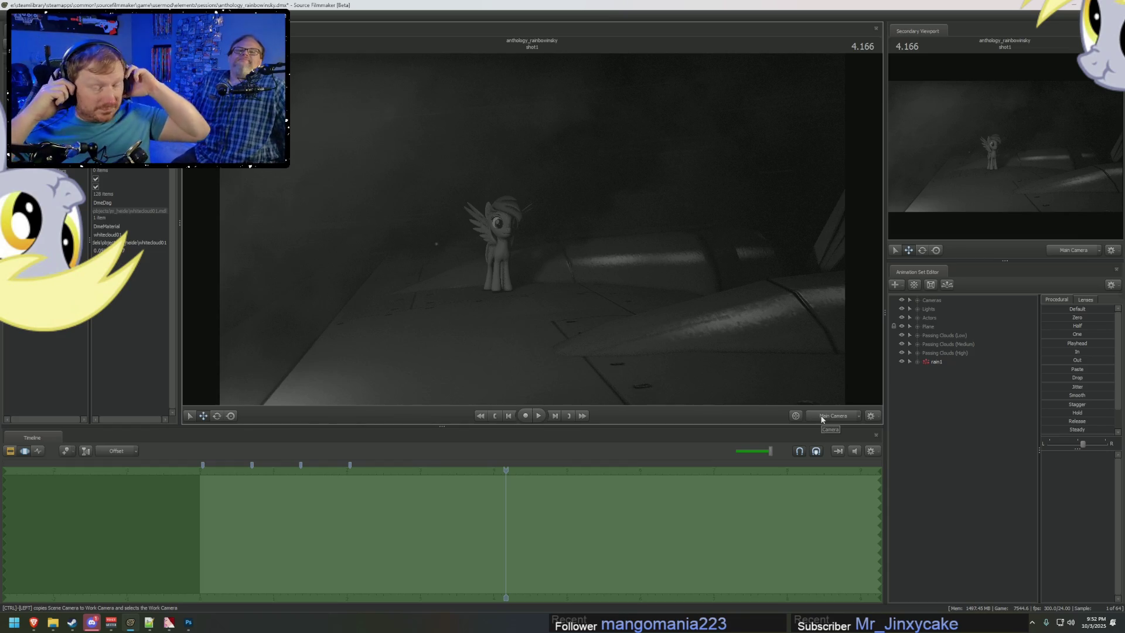
key(F2)
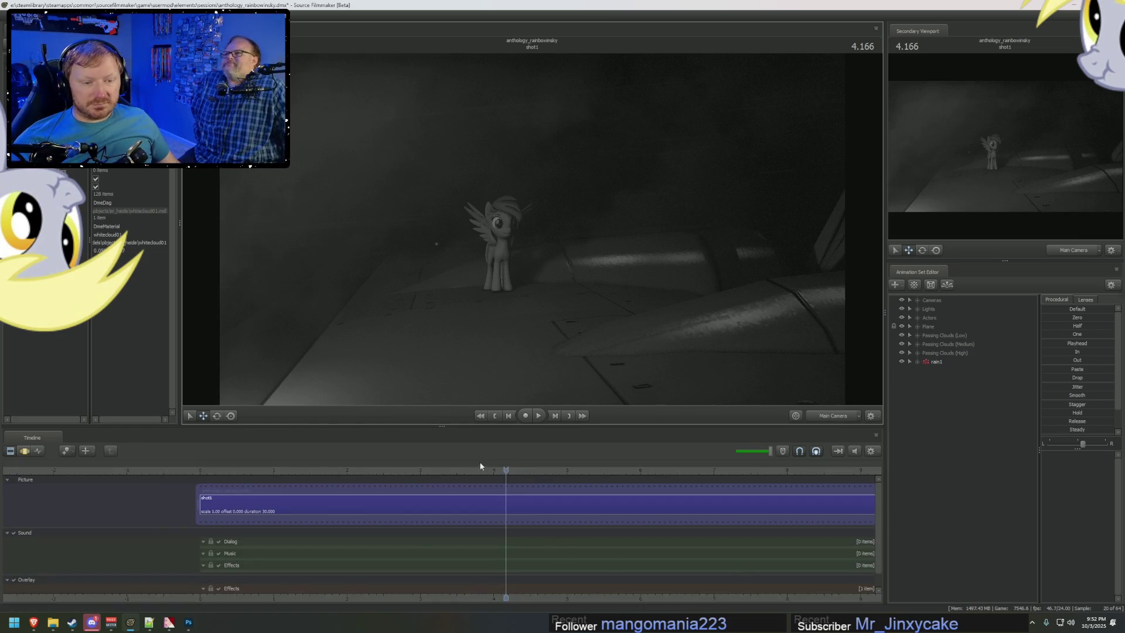
key(space)
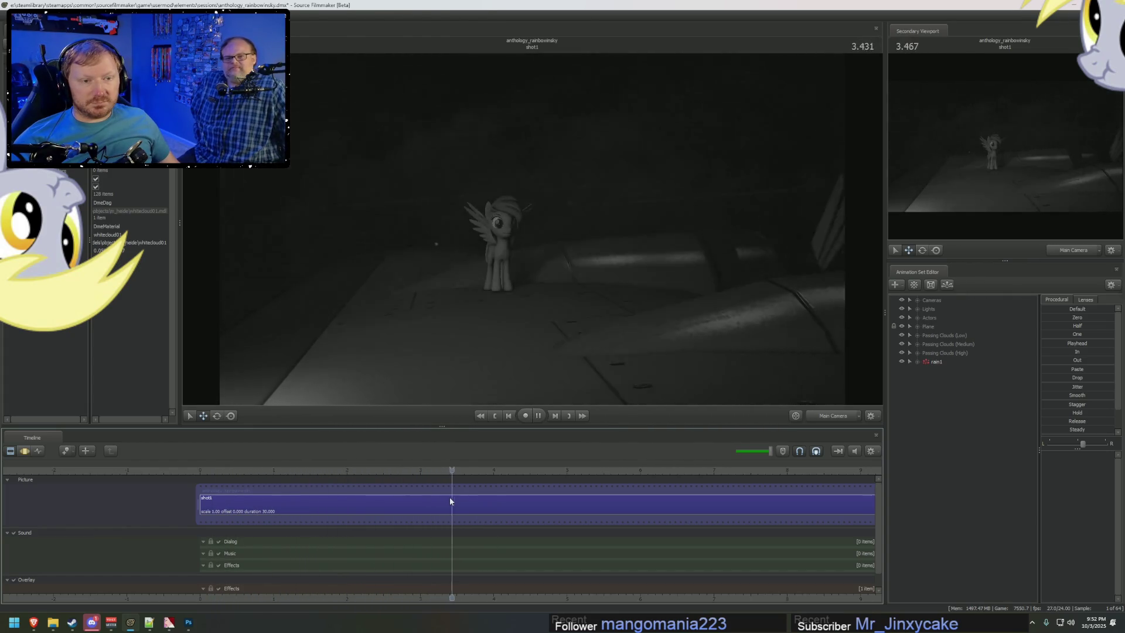
key(space)
Step: Duplicate the high clouds as whitecloud46–52 and shift their motion later in time
key(F3)
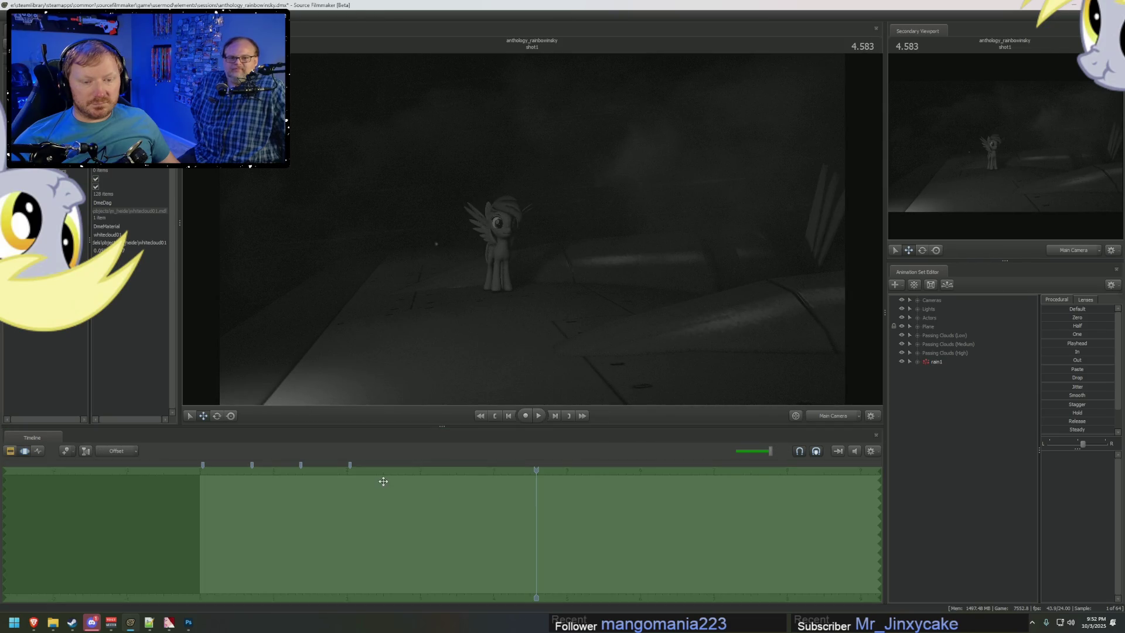
click(918, 353)
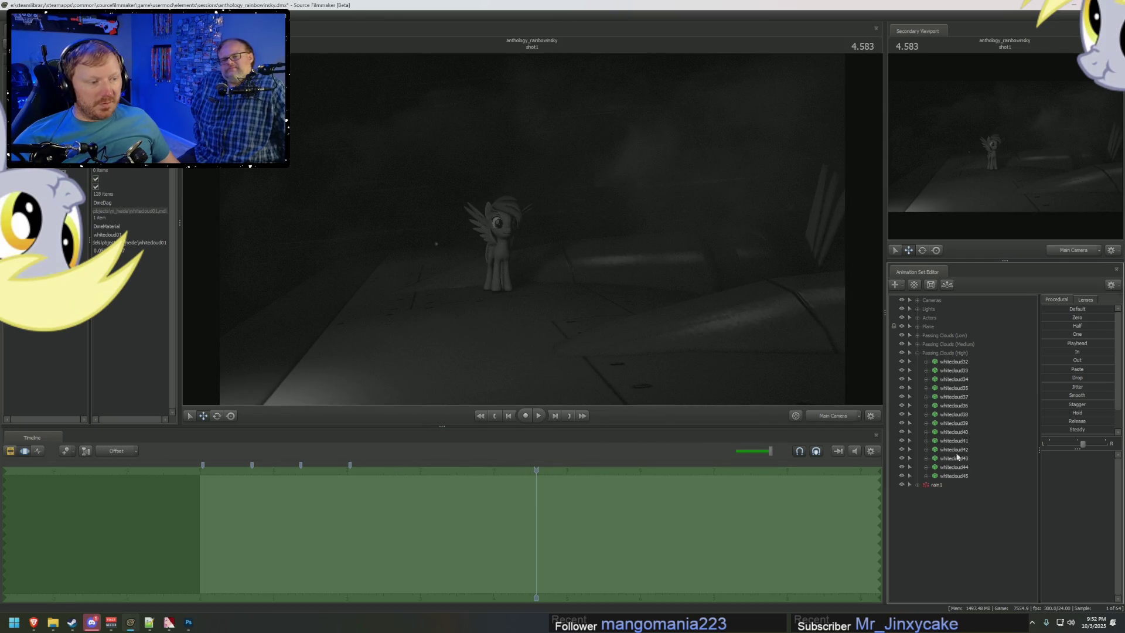
right_click(950, 513)
click(983, 564)
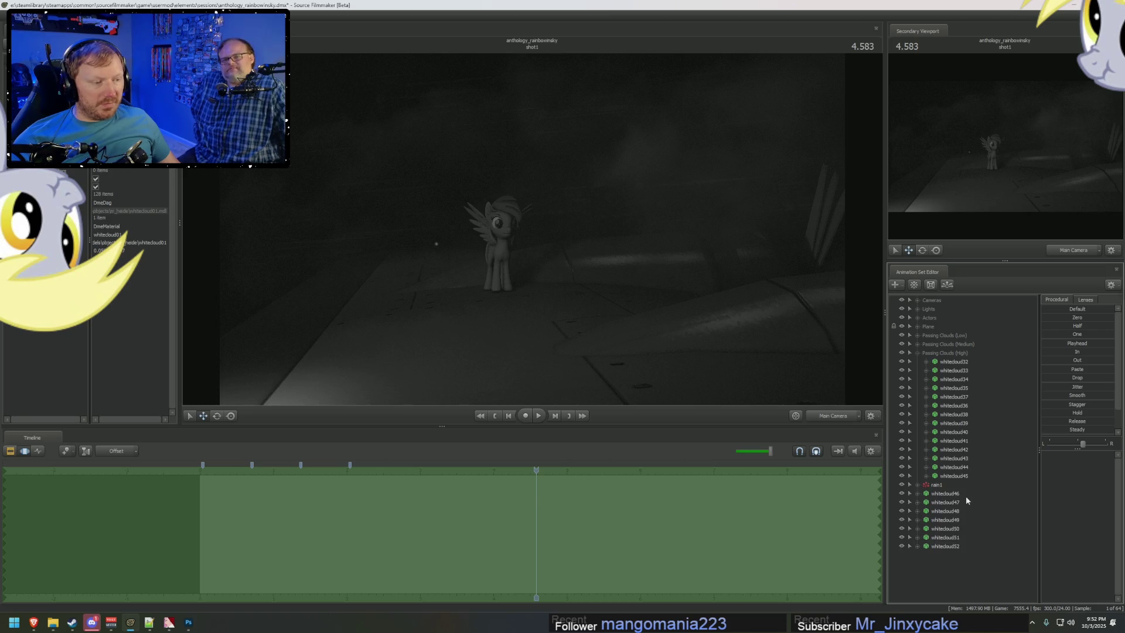
shift+click(960, 546)
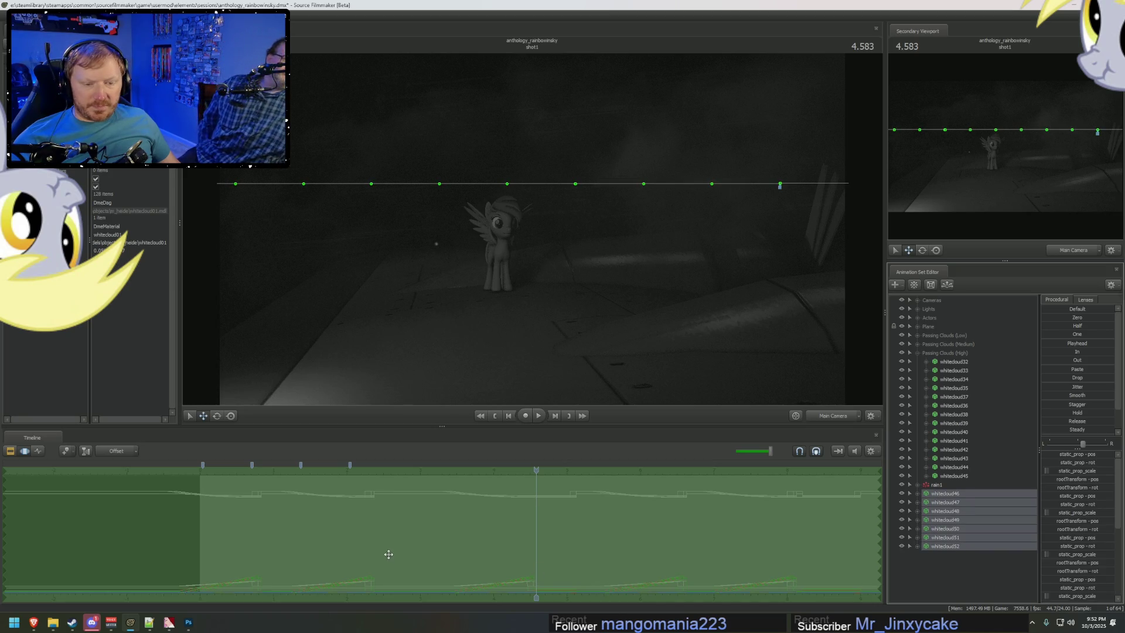
drag(384, 547, 312, 551)
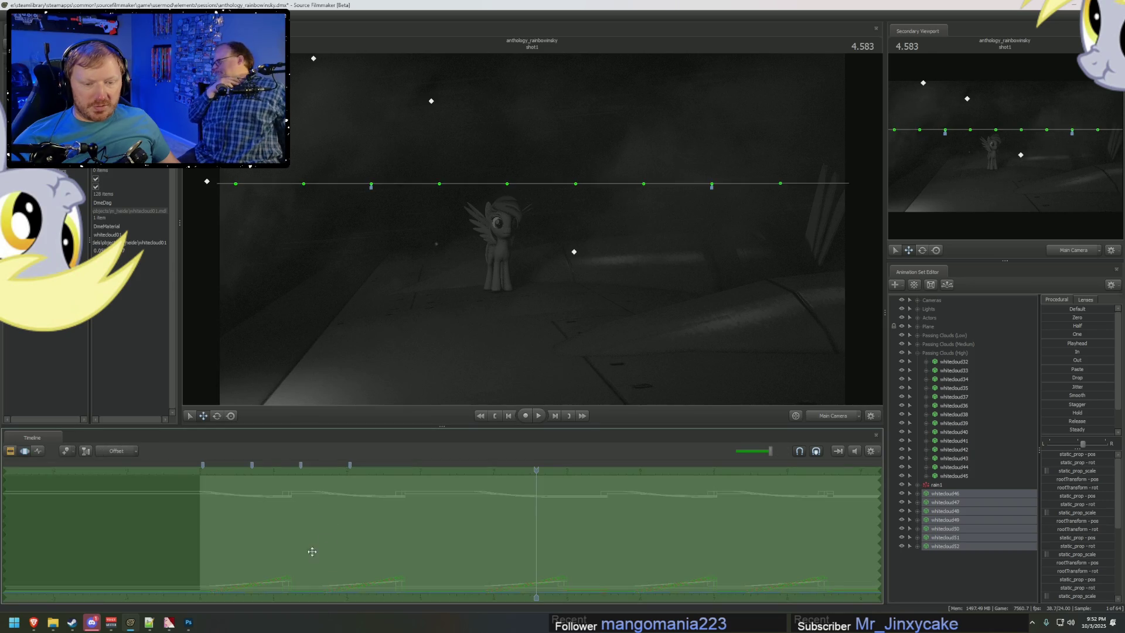
Step: Mark a time range near 1.375 and move it later in the shot
click(300, 527)
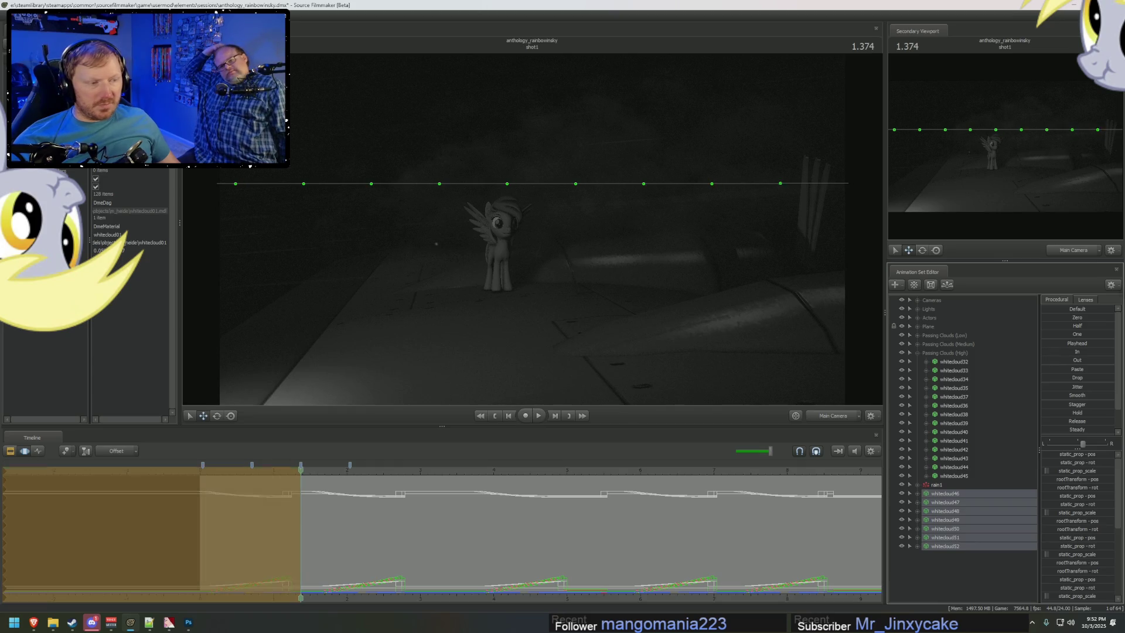
drag(540, 539, 558, 545)
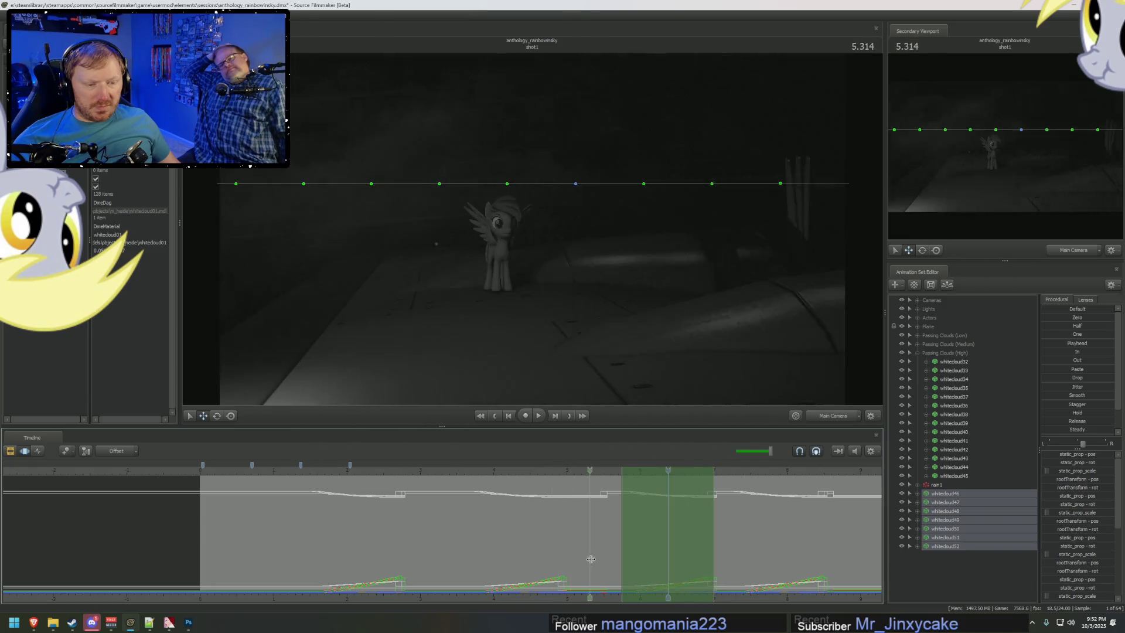
mouse_move(591, 558)
mouse_down()
mouse_move(469, 569)
mouse_move(525, 568)
mouse_up()
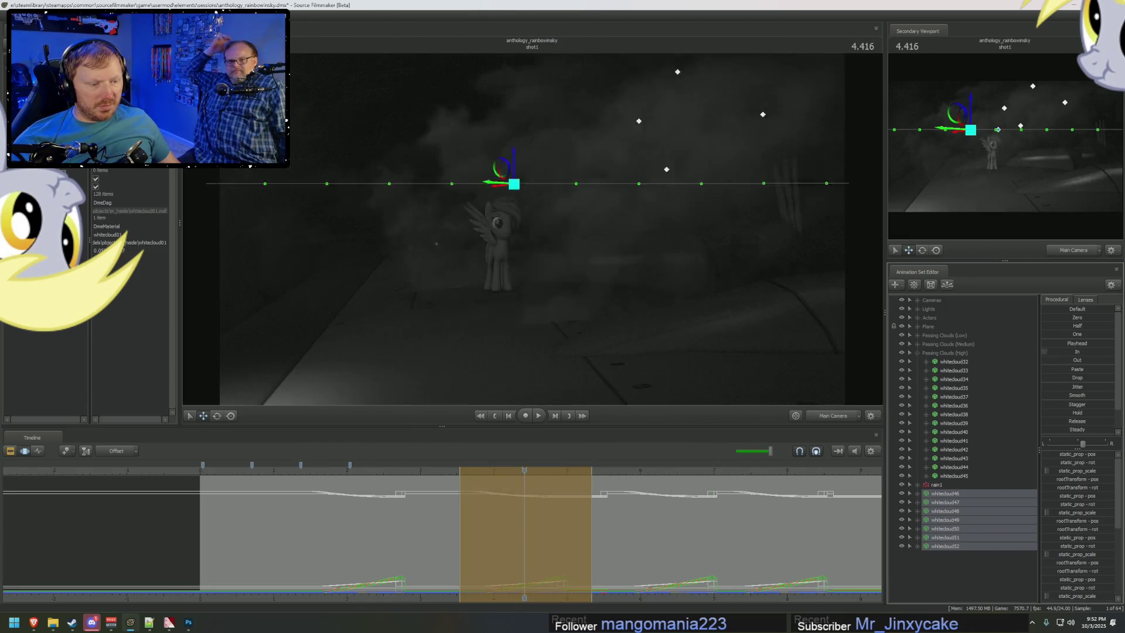
drag(733, 574, 846, 576)
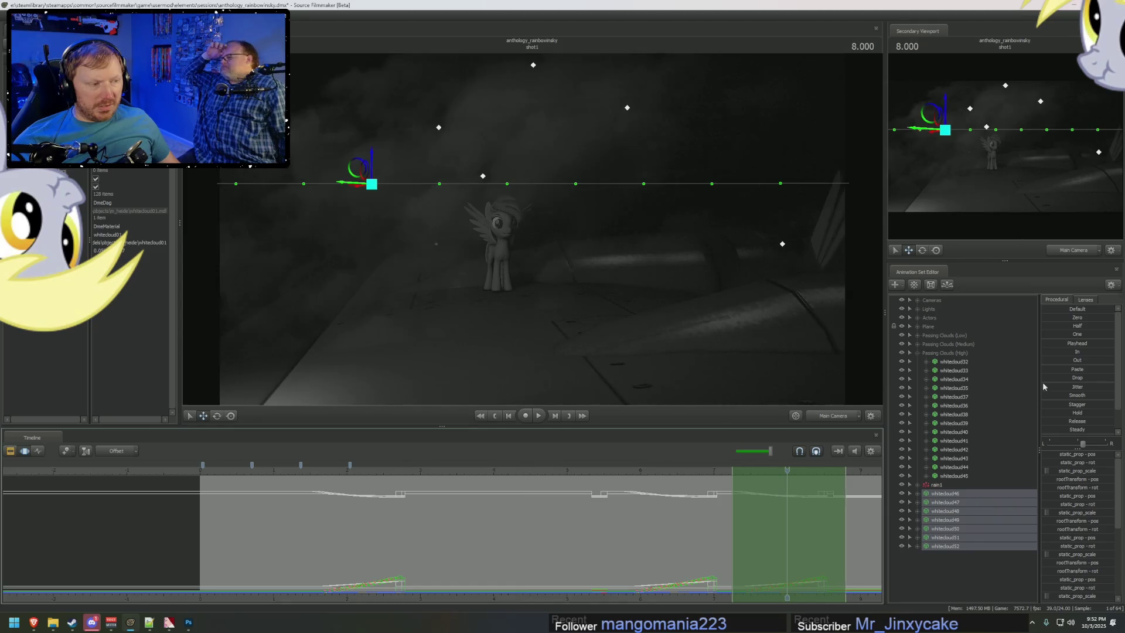
Step: Preview the clouds, scrub to 2.083, and orbit the work camera overhead
key(space)
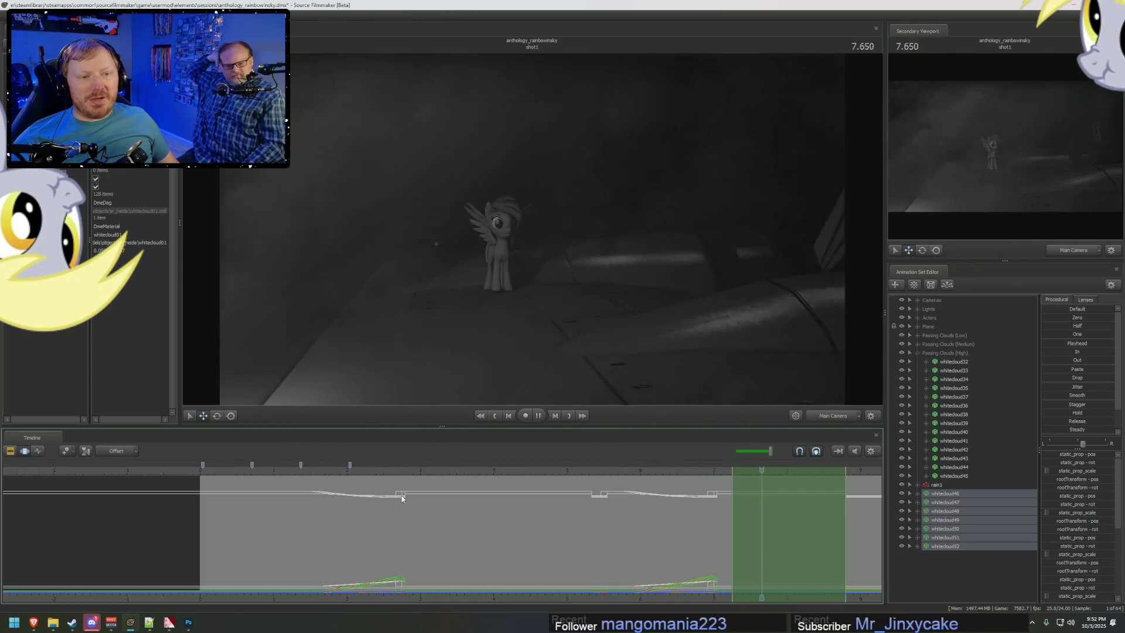
key(space)
click(212, 466)
key(space)
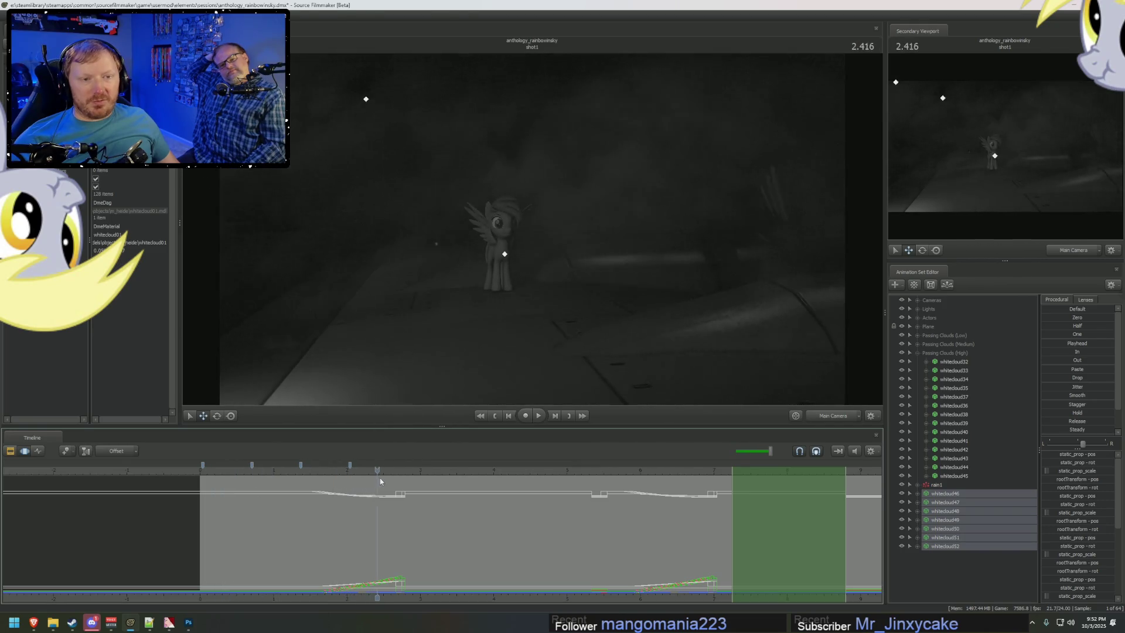
drag(398, 480, 353, 497)
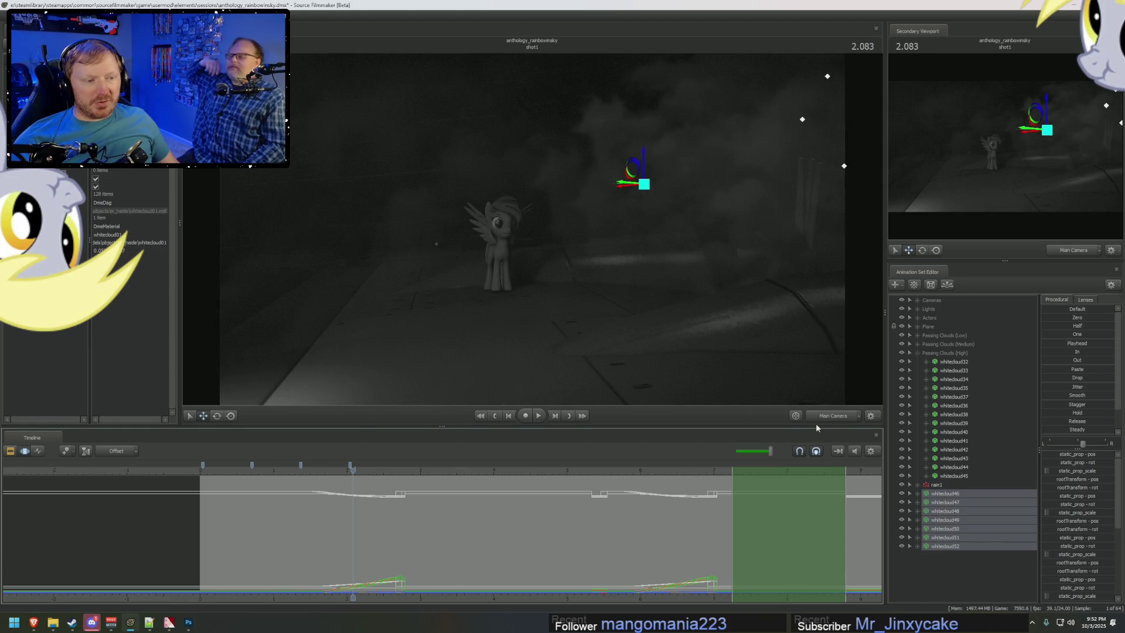
mouse_move(733, 364)
mouse_down()
mouse_move(791, 264)
mouse_move(627, 553)
mouse_up()
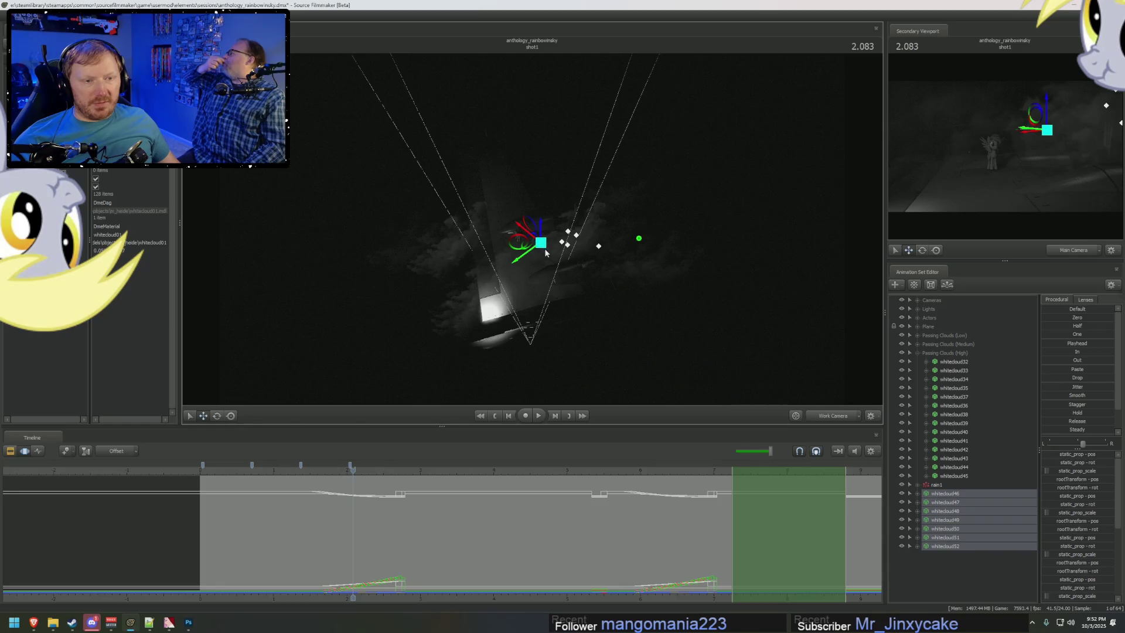
Step: Return to the main camera, play the shot, and rest at 4.291 in the clip view
click(627, 548)
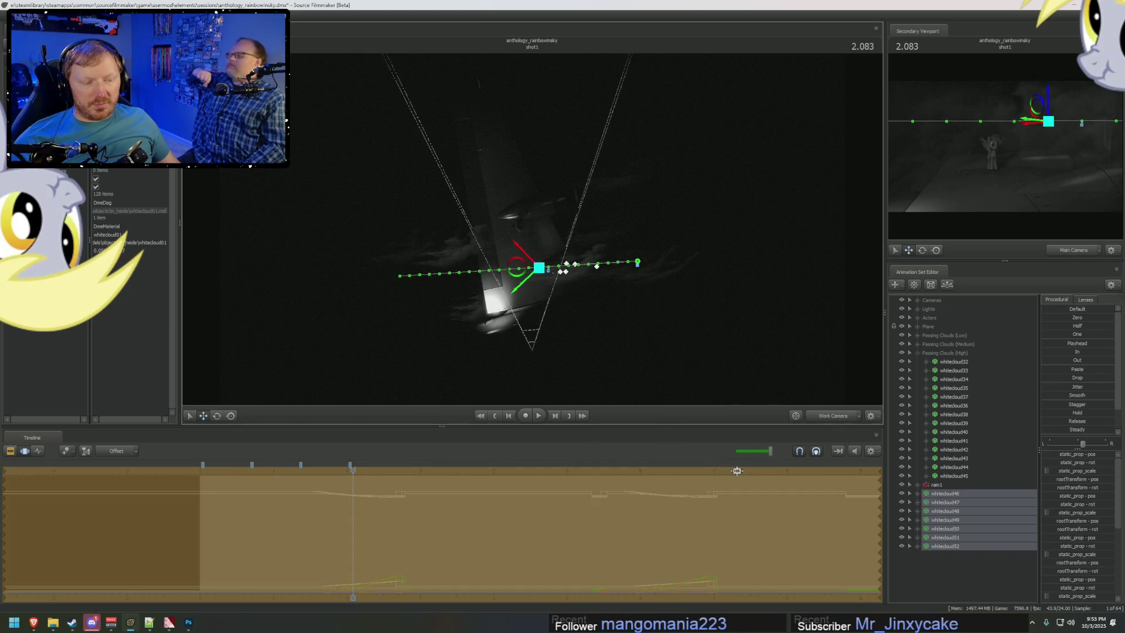
click(832, 417)
key(space)
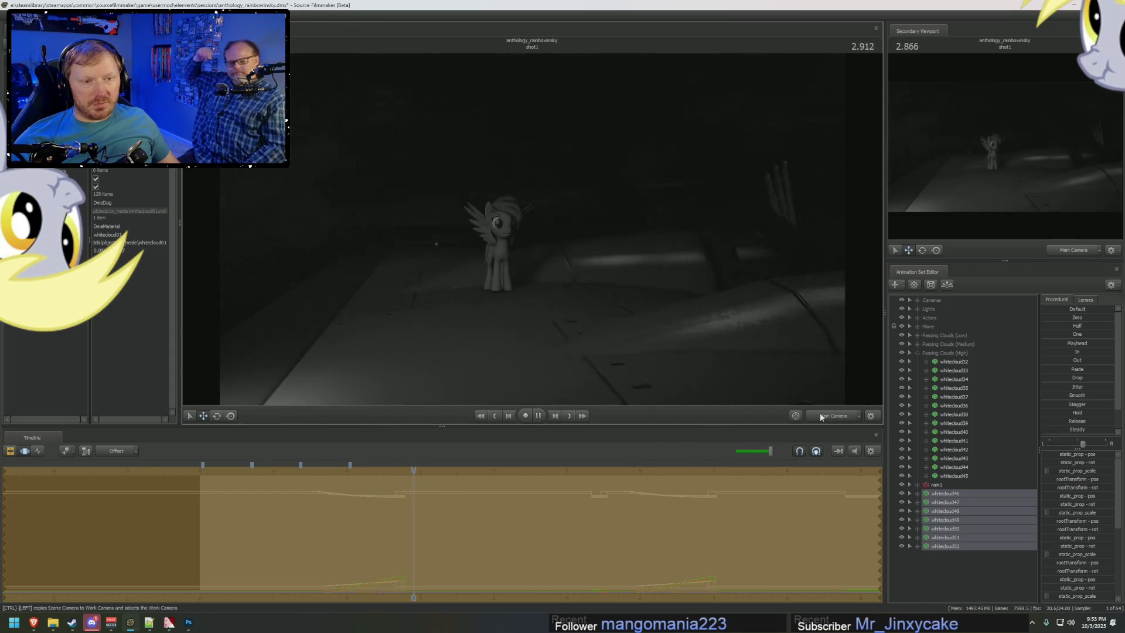
key(space)
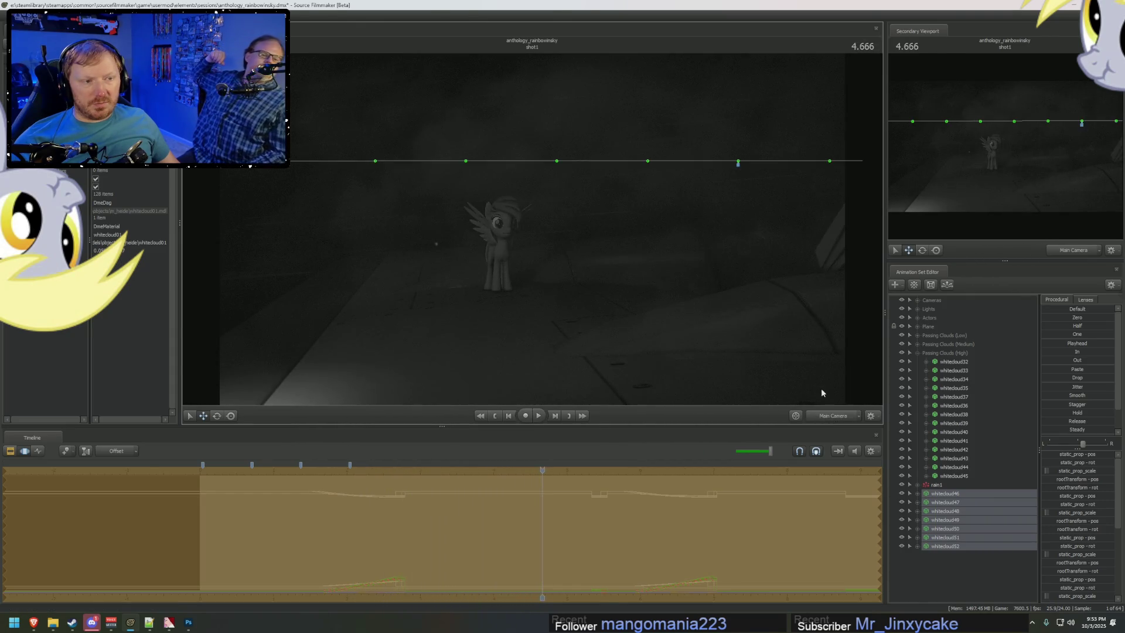
key(ctrl+1)
click(515, 471)
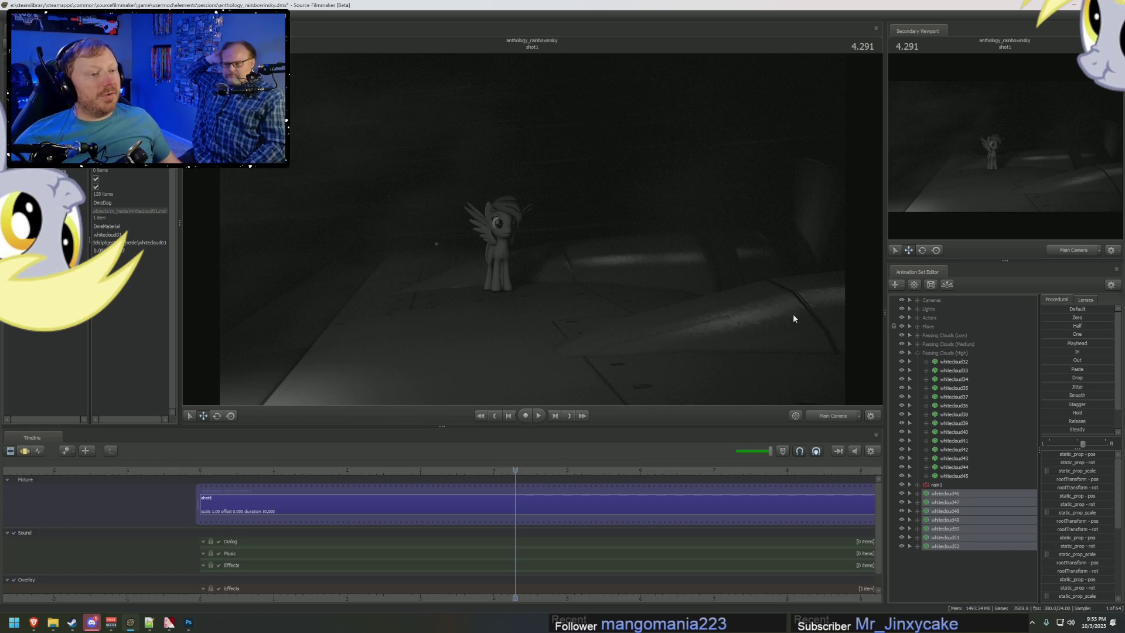
Step: Scrub to 2.791 and move whitecloud46–52 into Passing Clouds (High)
key(space)
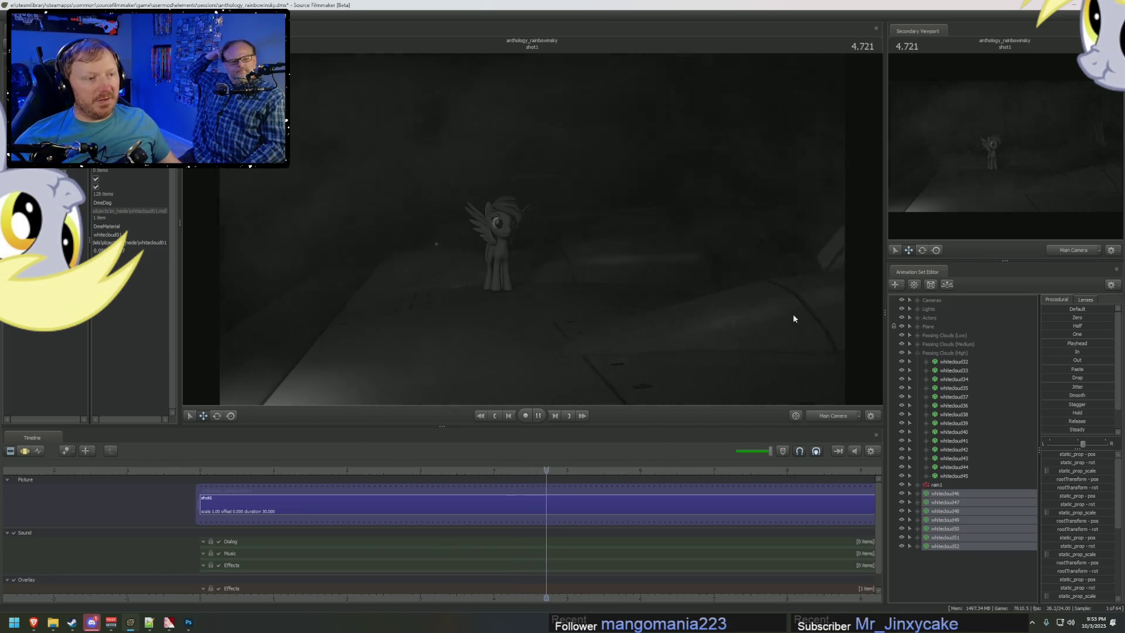
key(space)
drag(352, 471, 405, 470)
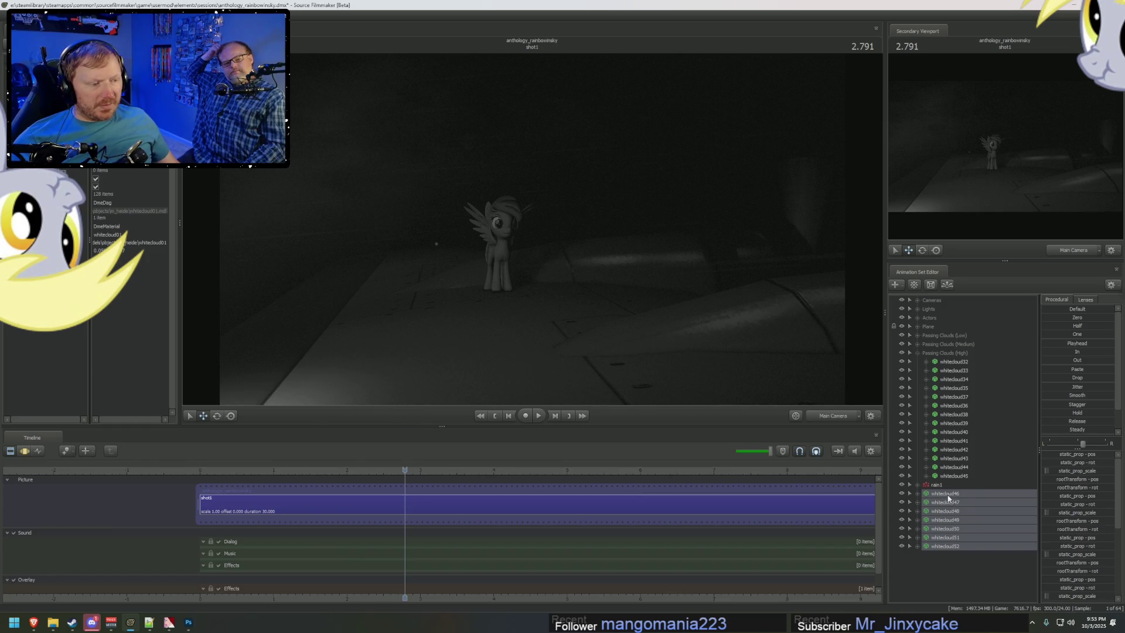
drag(949, 498, 952, 362)
Step: Hide the Low, Medium and High Passing Clouds groups and move Rainbow Dash farther back
click(918, 353)
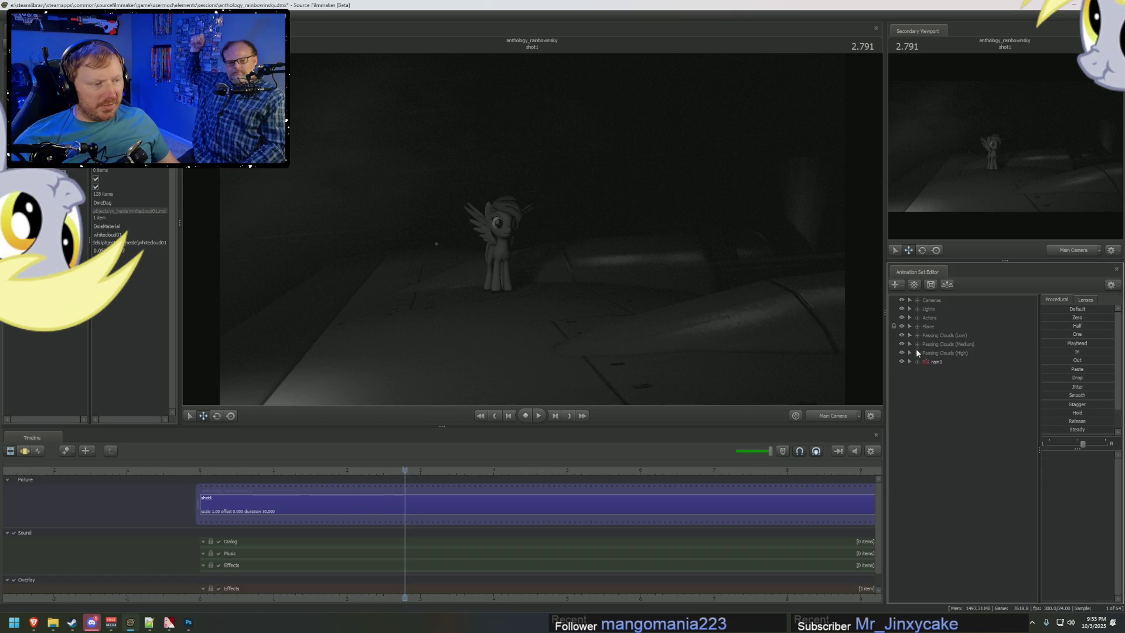
click(938, 327)
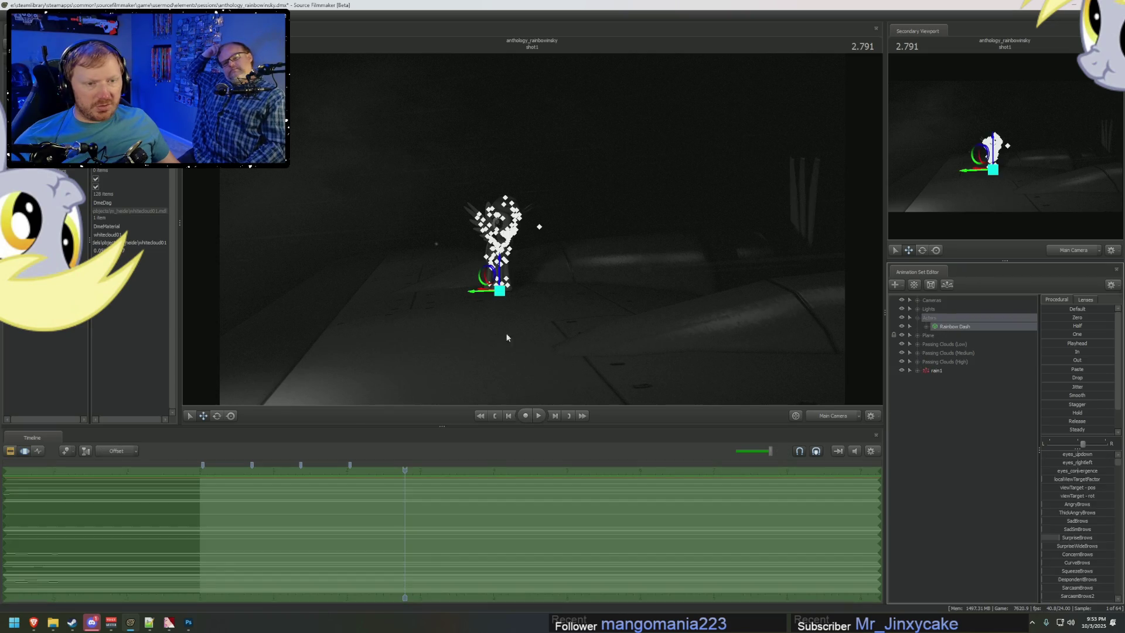
key(r)
click(479, 281)
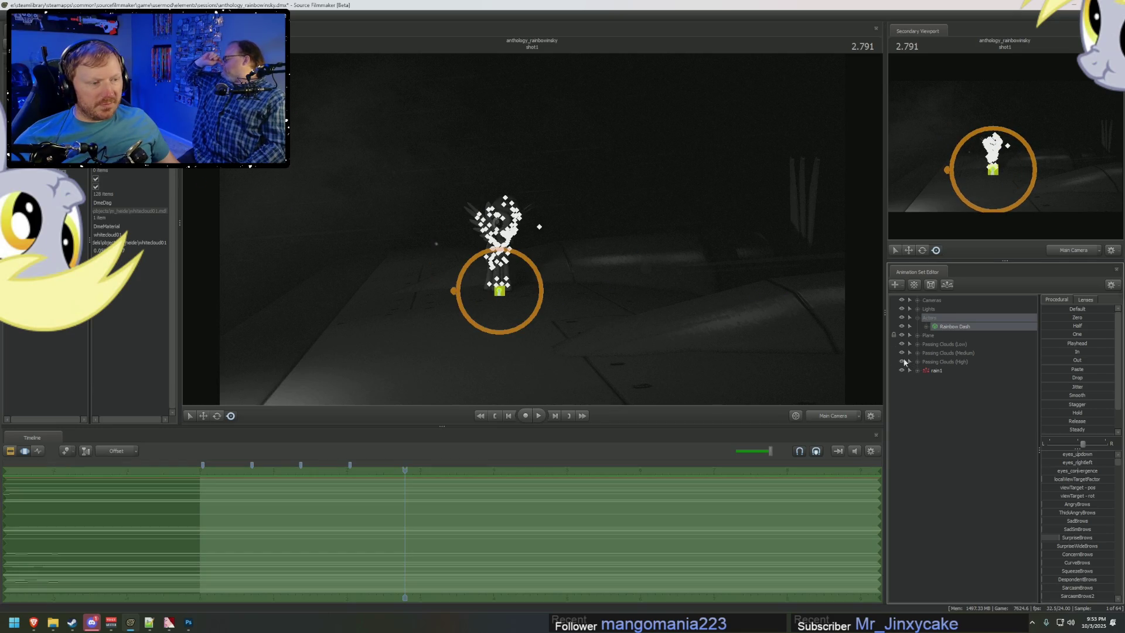
click(902, 344)
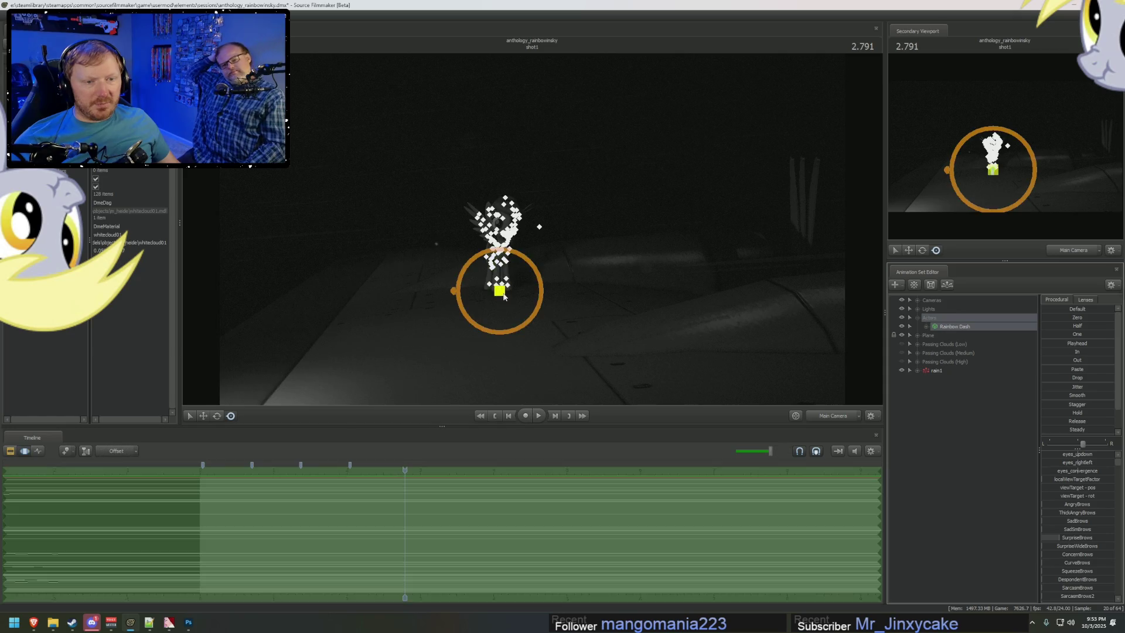
drag(491, 284, 471, 252)
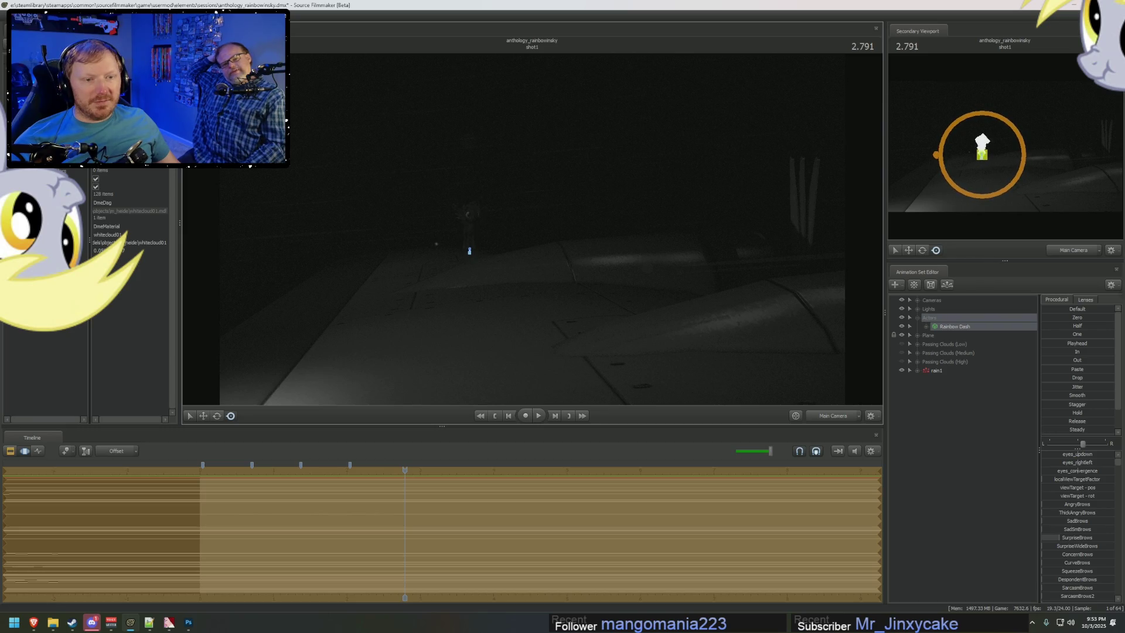
Step: Switch the timeline to the Clip Editor showing shot1's Dialog, Music and Effects tracks
key(F3)
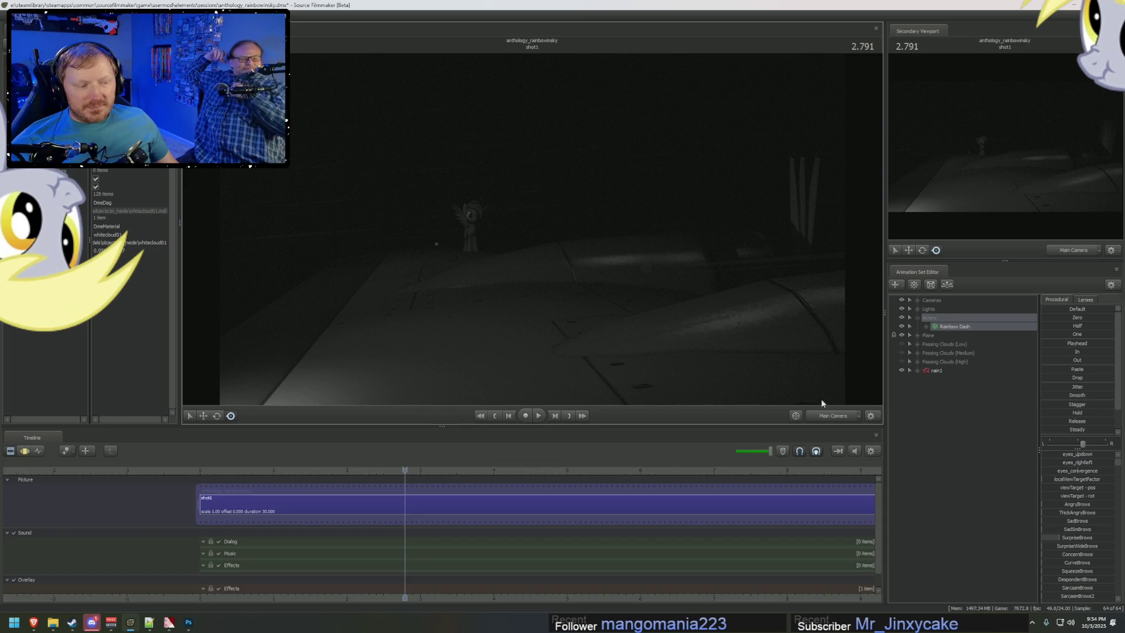
Step: Fly the work camera in close around Rainbow Dash
drag(695, 301, 530, 229)
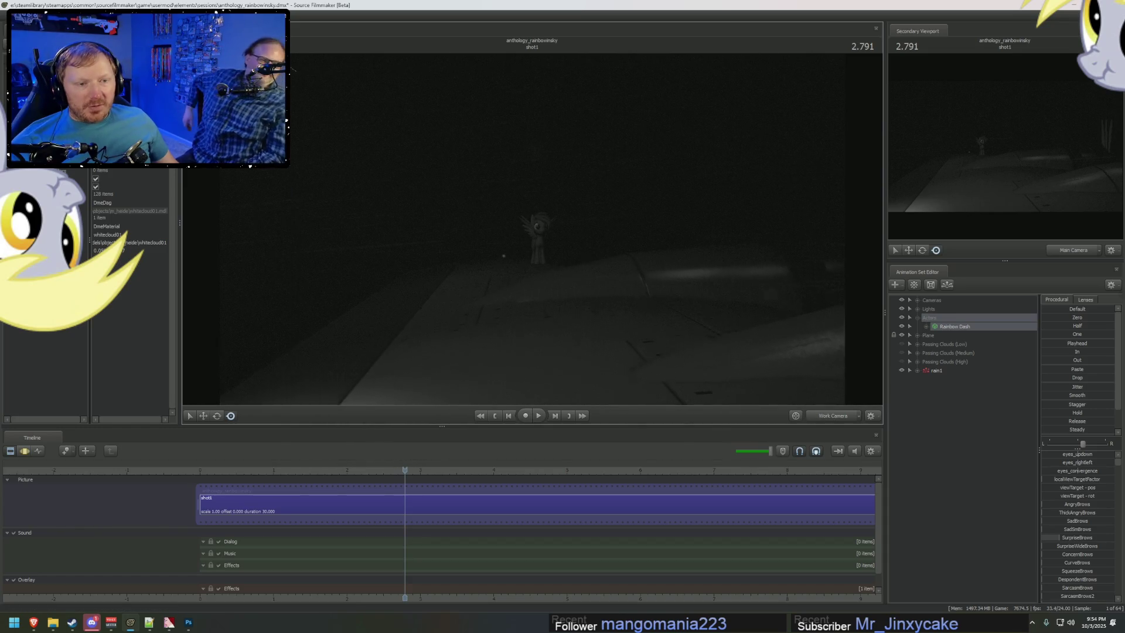
right_drag(530, 228, 549, 229)
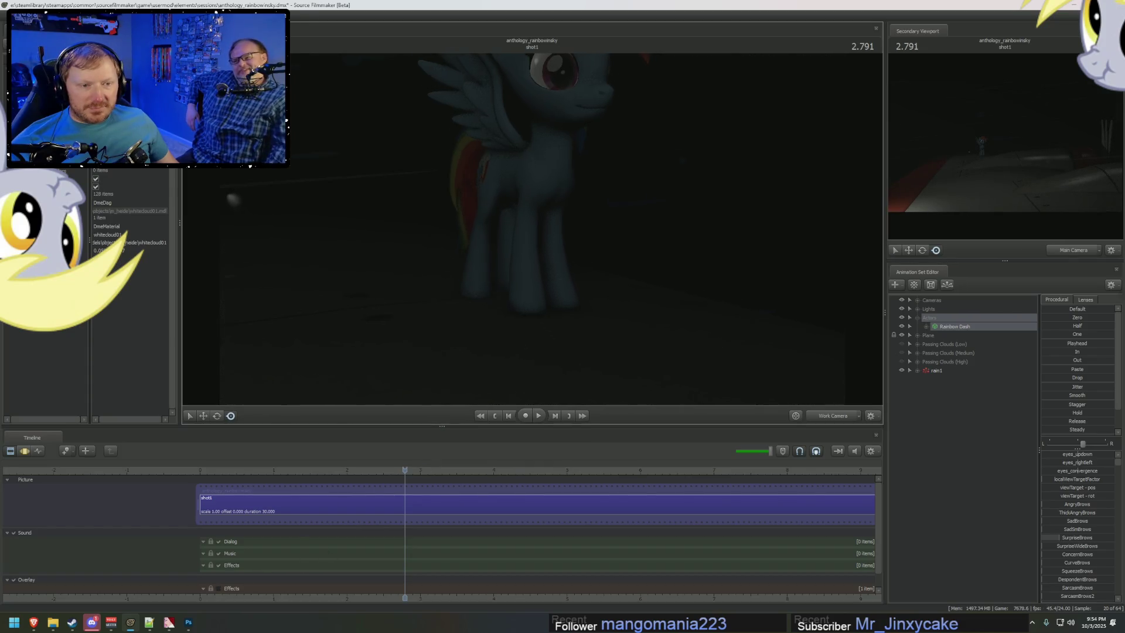
click(571, 290)
mouse_move(571, 290)
mouse_down()
mouse_move(527, 275)
mouse_move(562, 252)
mouse_move(577, 258)
mouse_move(543, 229)
mouse_up()
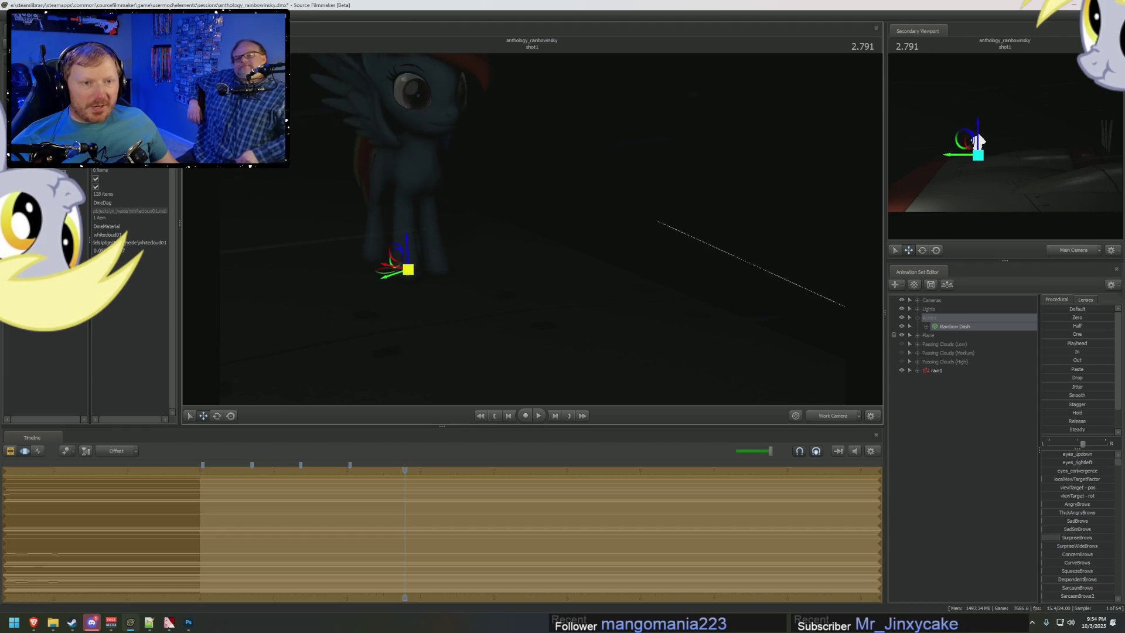
Step: Show the free camera in the second viewport and frame Rainbow Dash from it
key(F2)
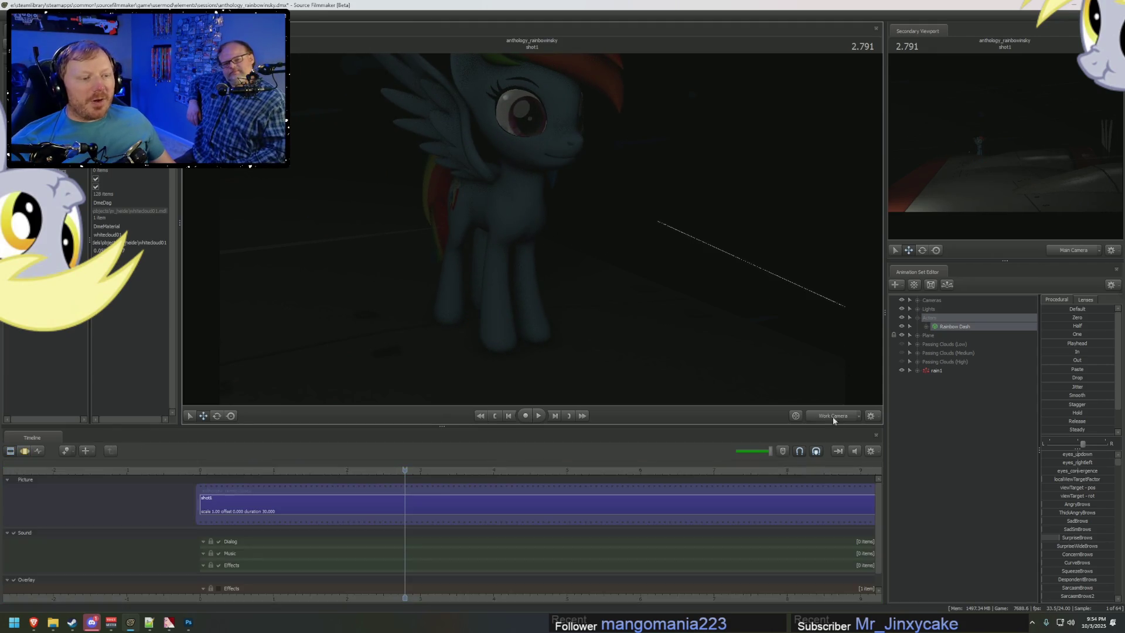
click(832, 416)
key(F3)
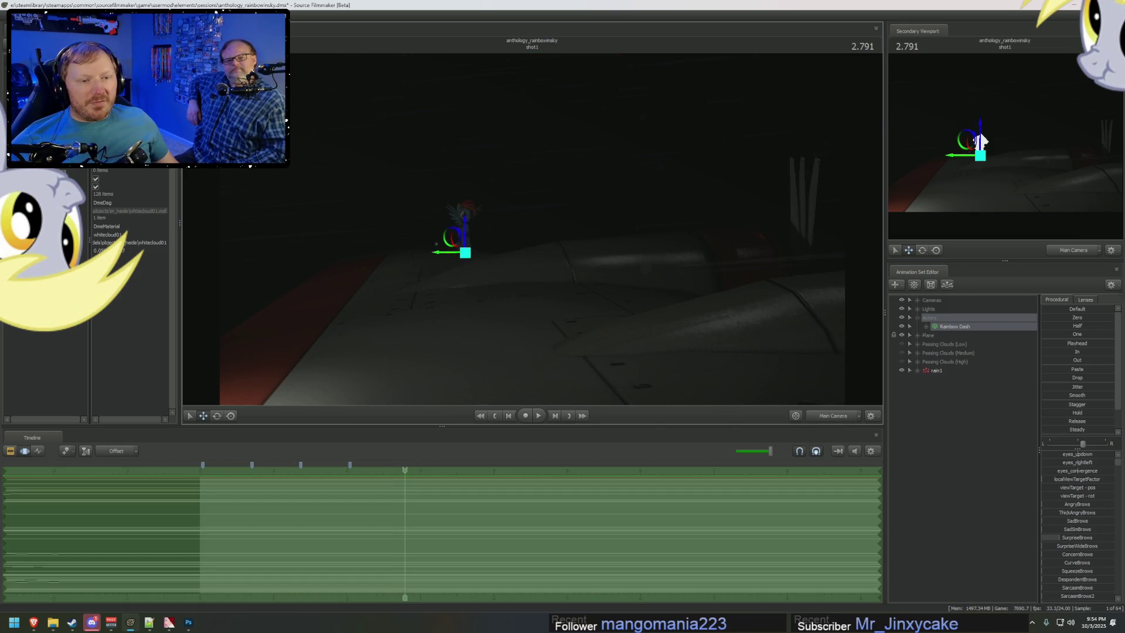
key(F2)
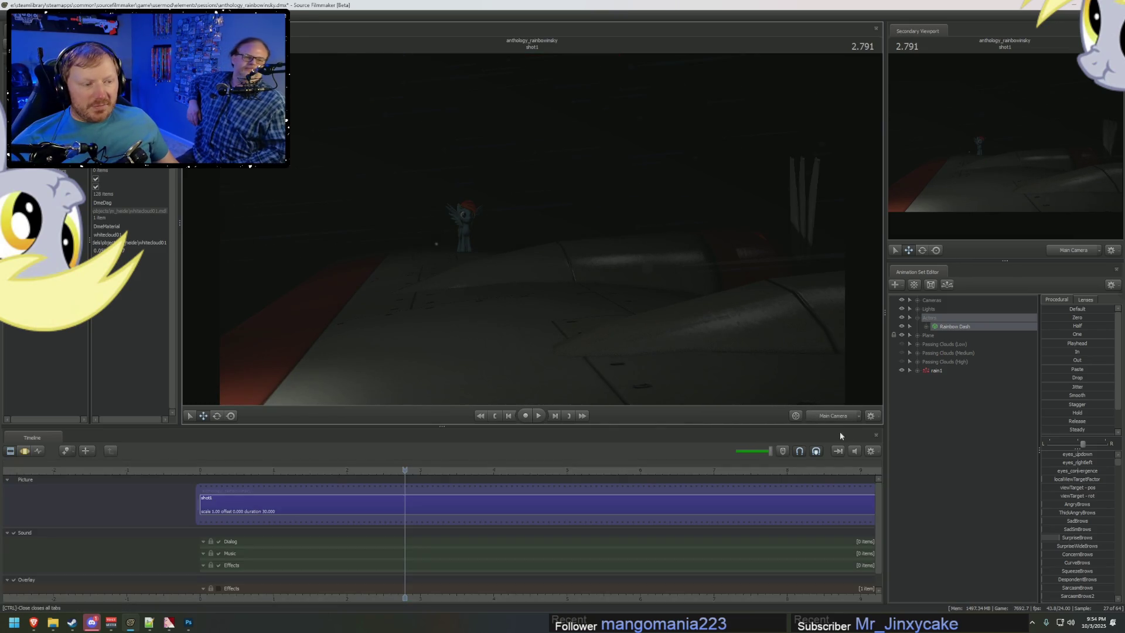
click(833, 415)
click(1066, 250)
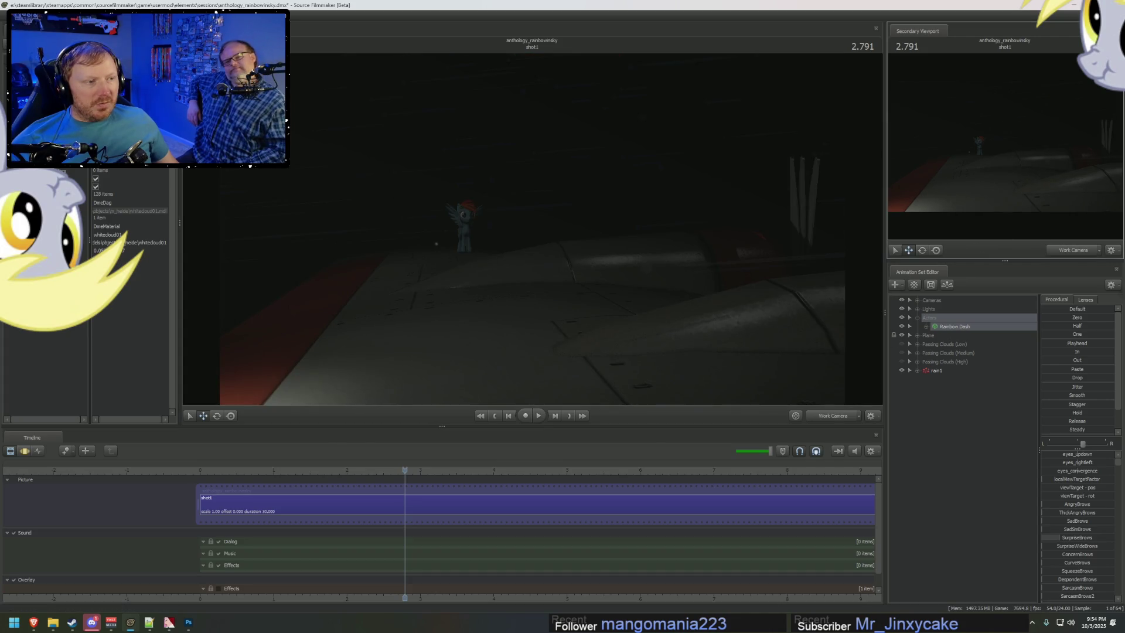
mouse_move(692, 239)
mouse_down()
mouse_move(541, 226)
mouse_move(463, 202)
mouse_up()
Step: Test shifting Rainbow Dash along the wing, undo it, and restore the shot camera view
key(F3)
key(F2)
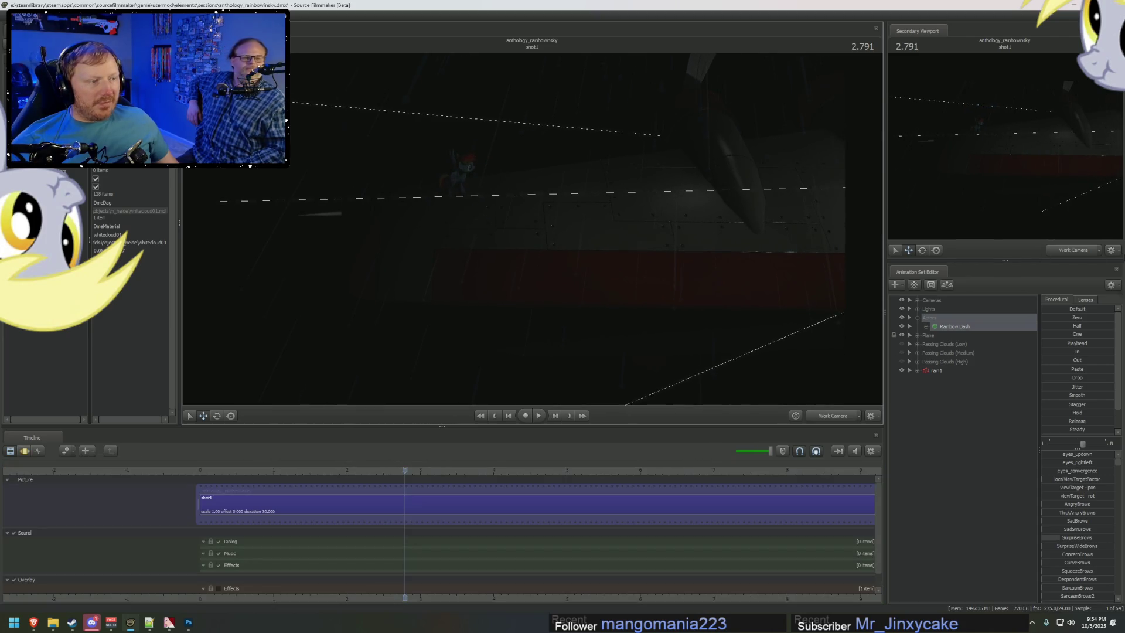
click(937, 251)
key(F3)
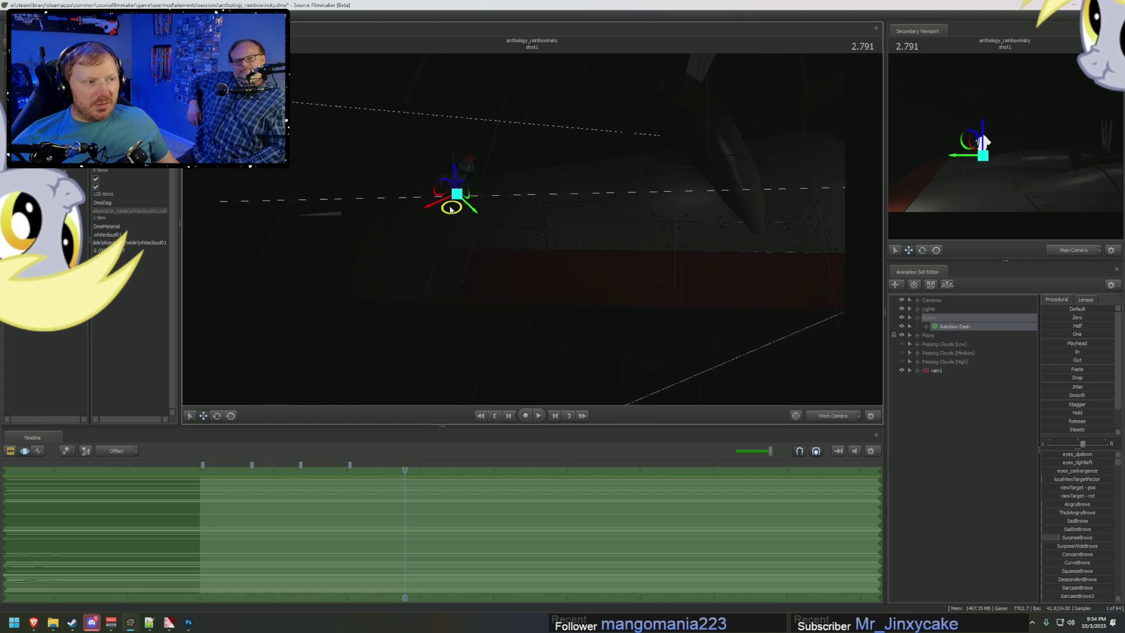
key(ctrl+z)
key(ctrl+z)
key(F2)
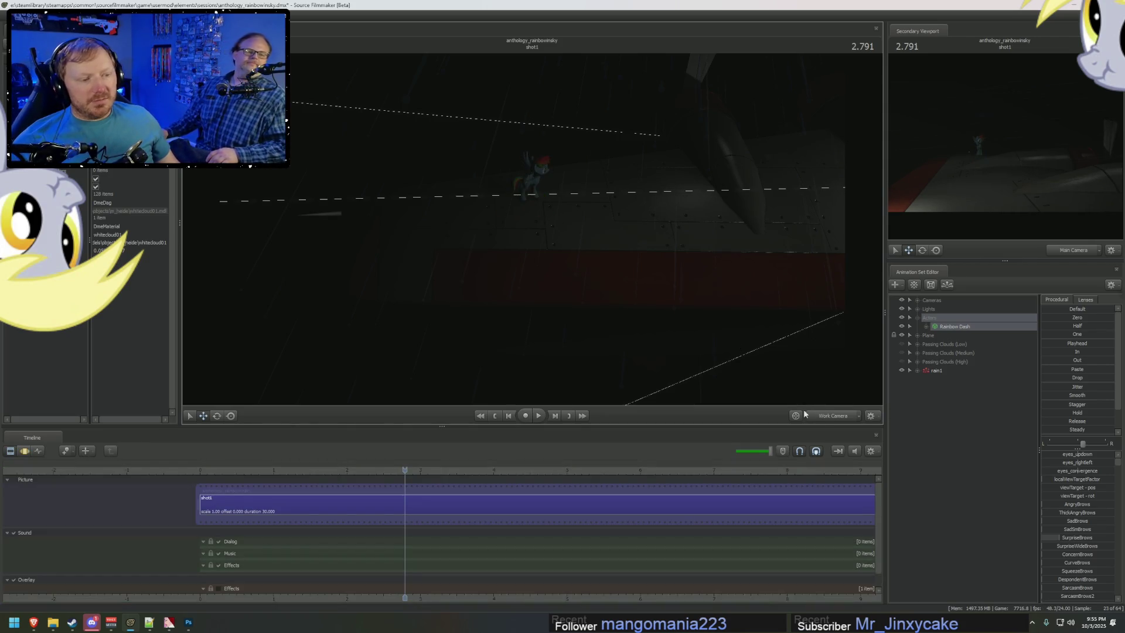
Step: Play the animation back, comparing the shot camera and the free work camera
click(822, 416)
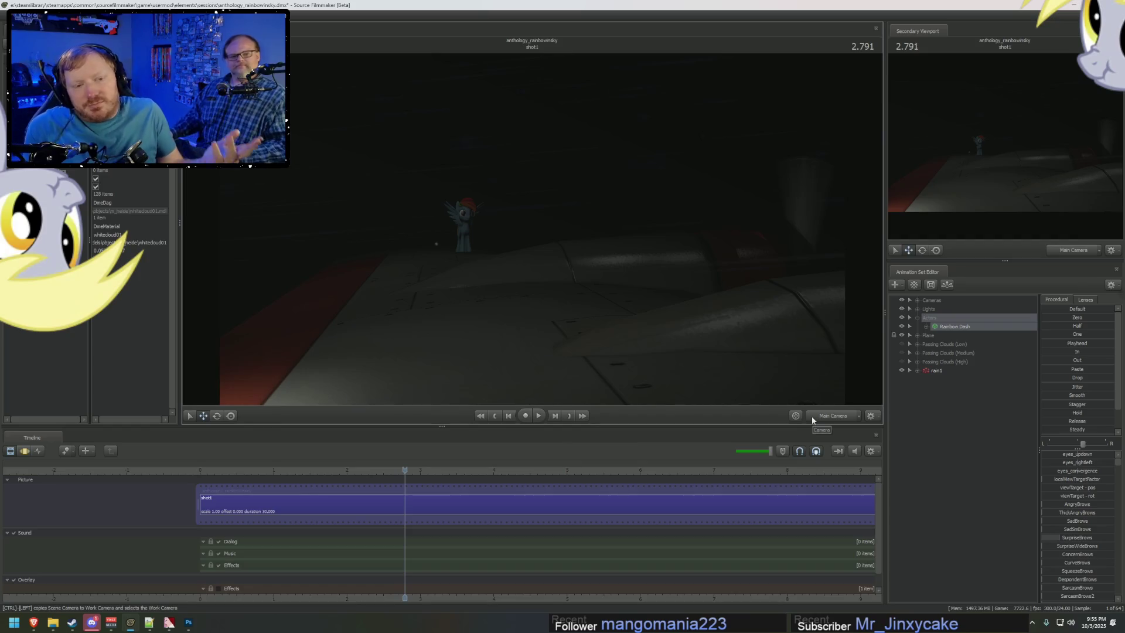
click(826, 417)
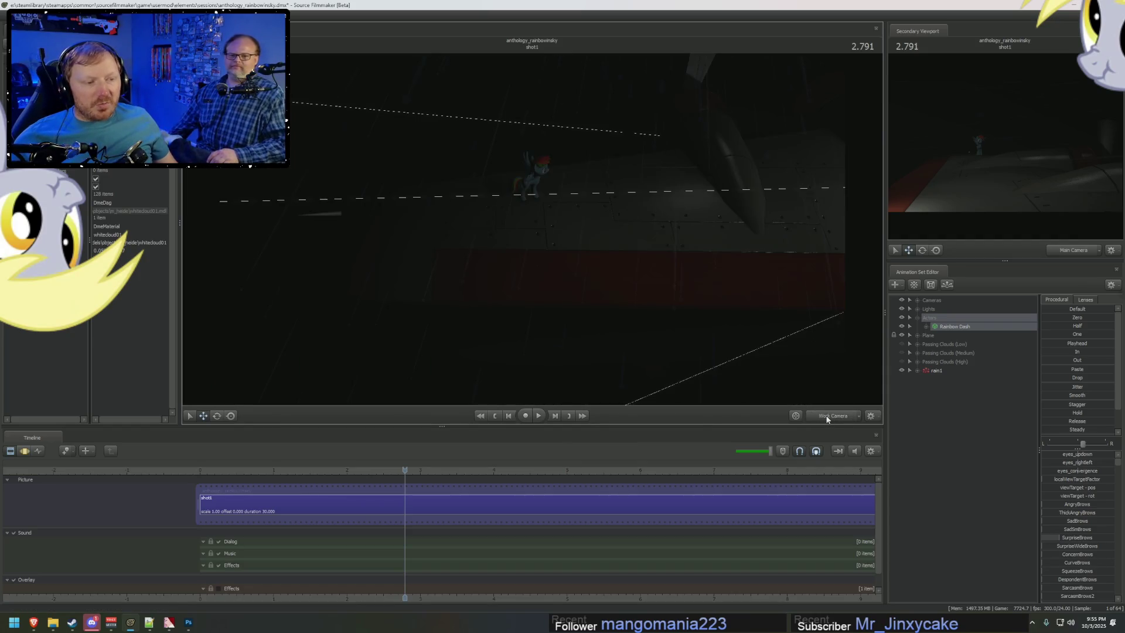
key(space)
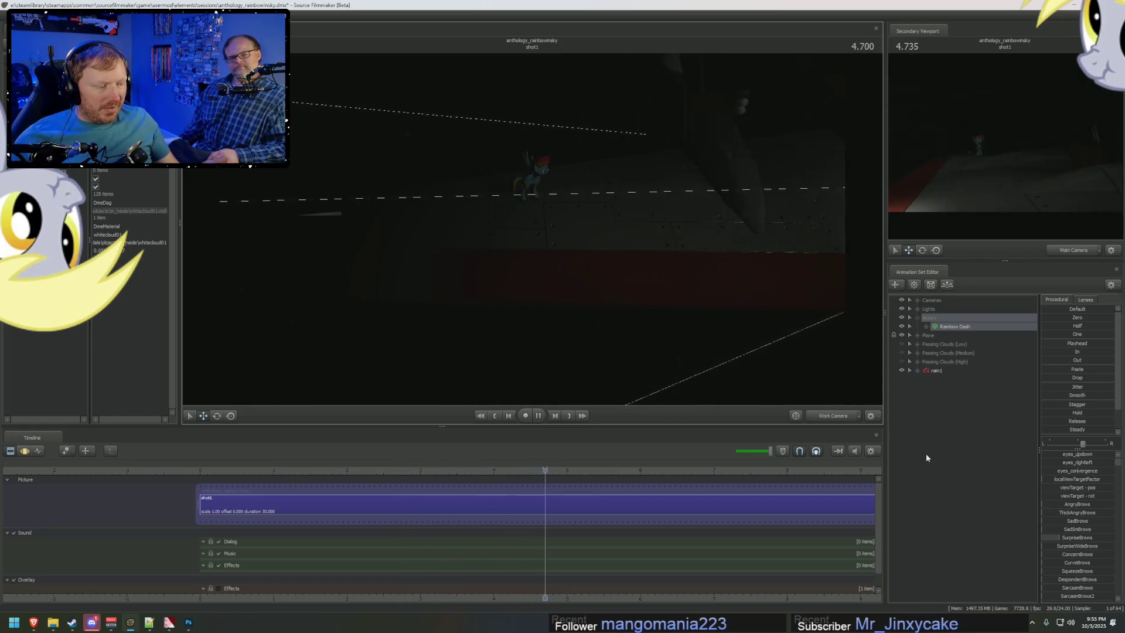
key(space)
click(846, 418)
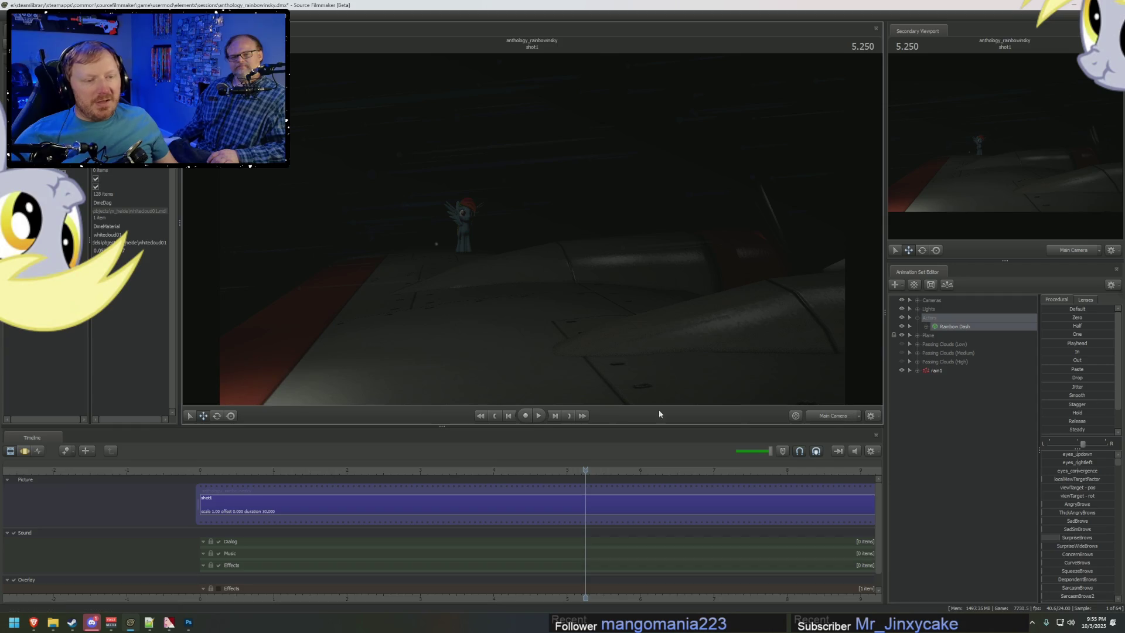
Step: Move the playhead to 2.750 and view it through the free work camera
click(404, 470)
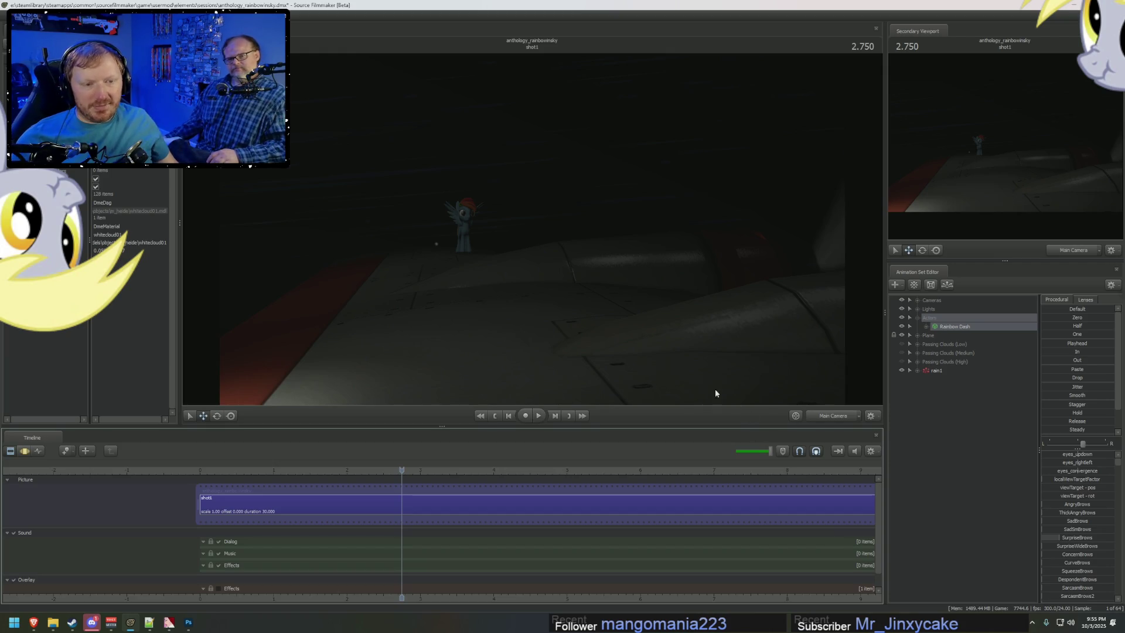
click(838, 416)
click(835, 404)
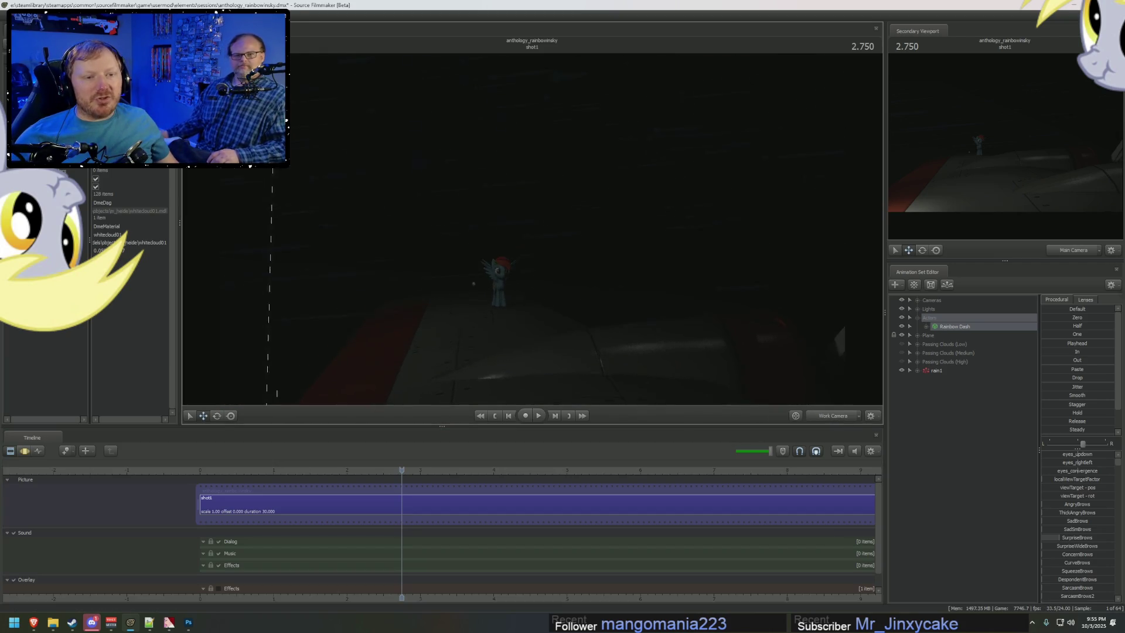
Step: Uncheck Enable Lighting in the viewport for a bright view and bring up the Twilight Zone reference video
right_click(572, 228)
click(583, 246)
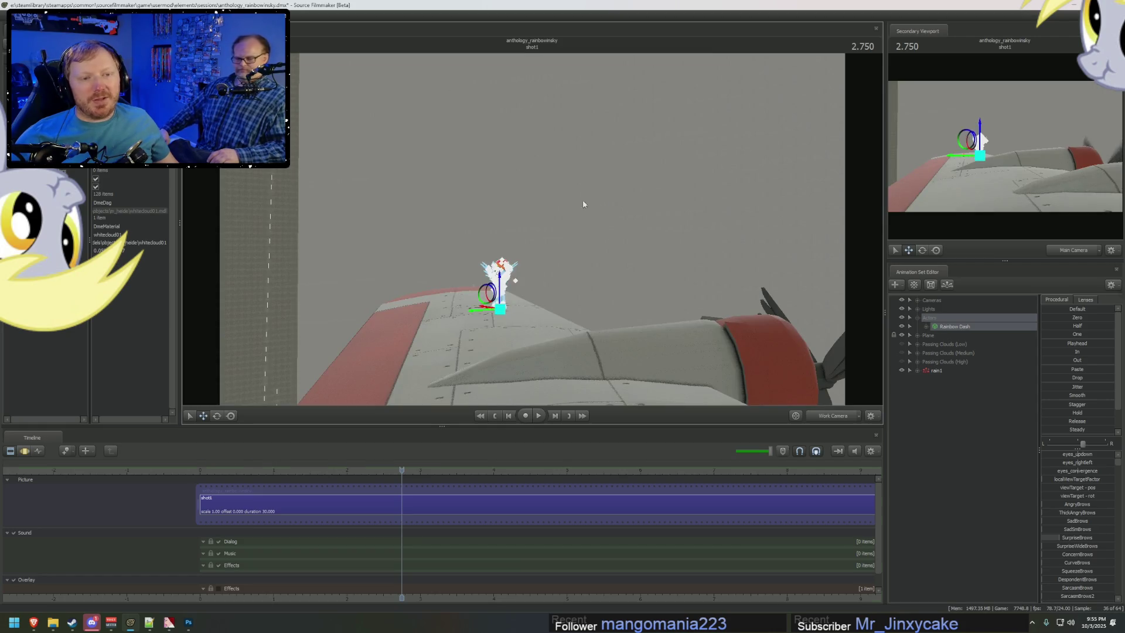
right_click(618, 212)
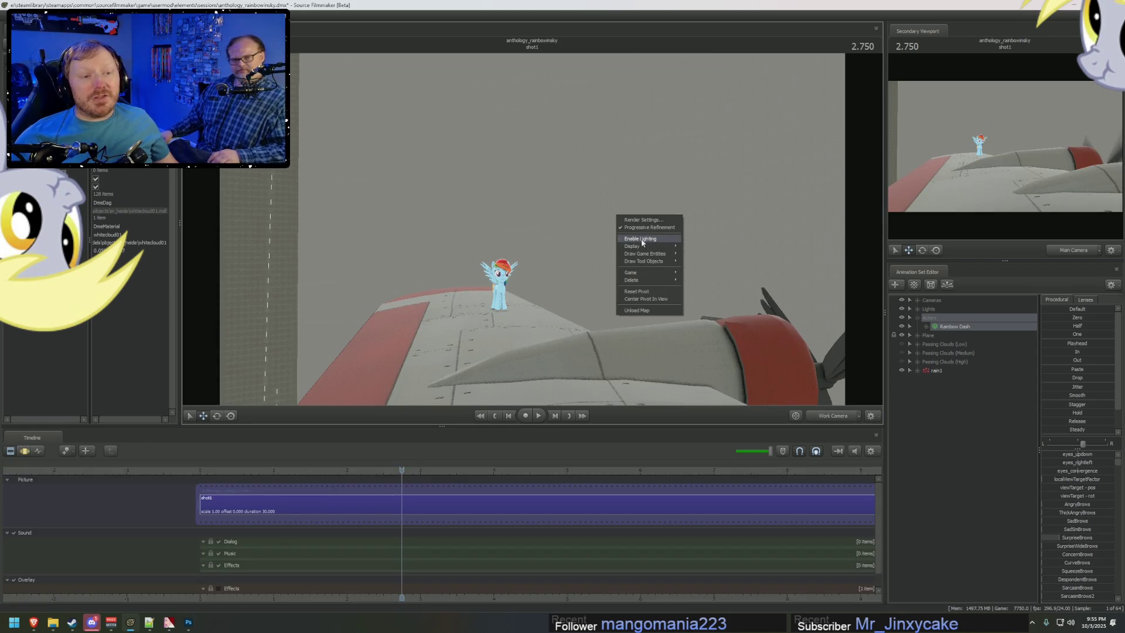
click(643, 241)
key(alt+Tab)
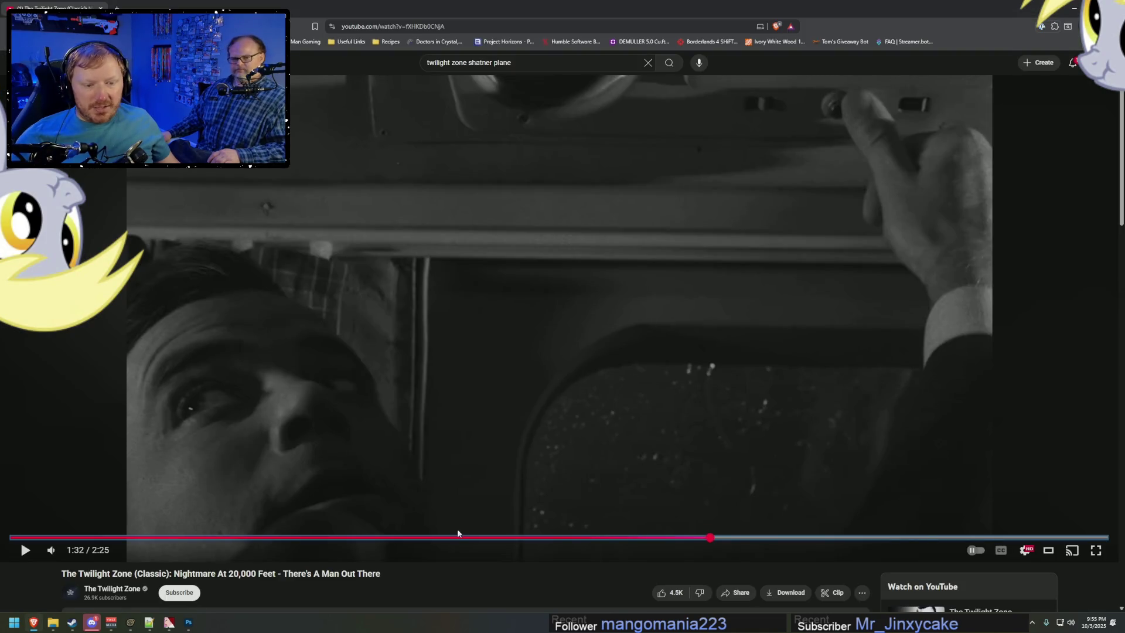
Step: Rewind 'Nightmare At 20,000 Feet' to about 1:14 and pause it at 1:16 on the wing shot
click(683, 538)
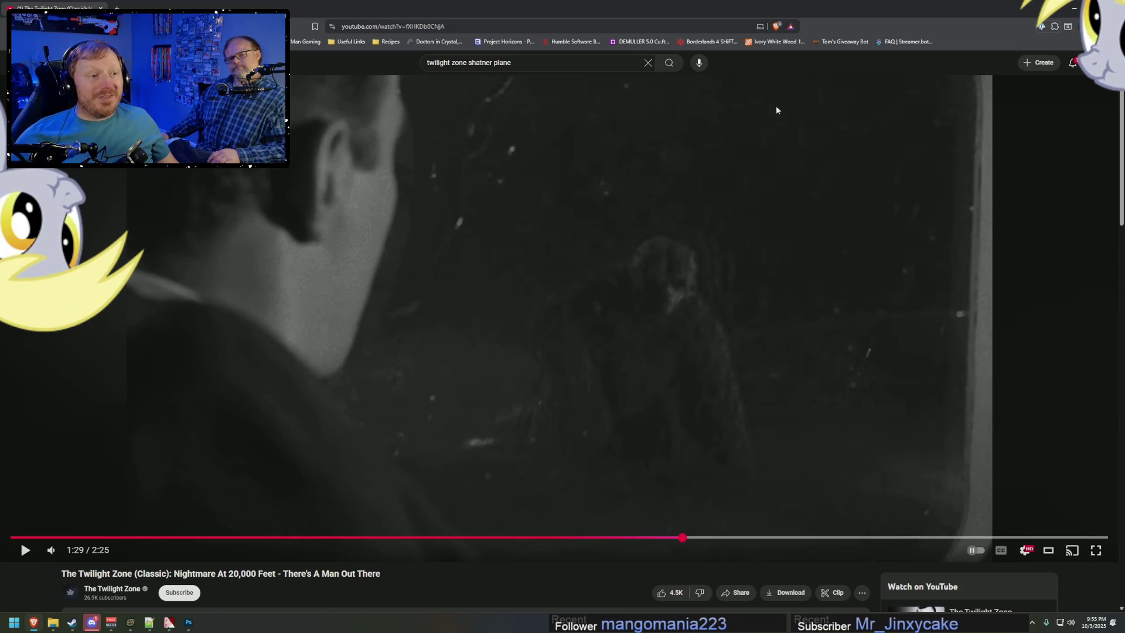
drag(640, 537, 566, 538)
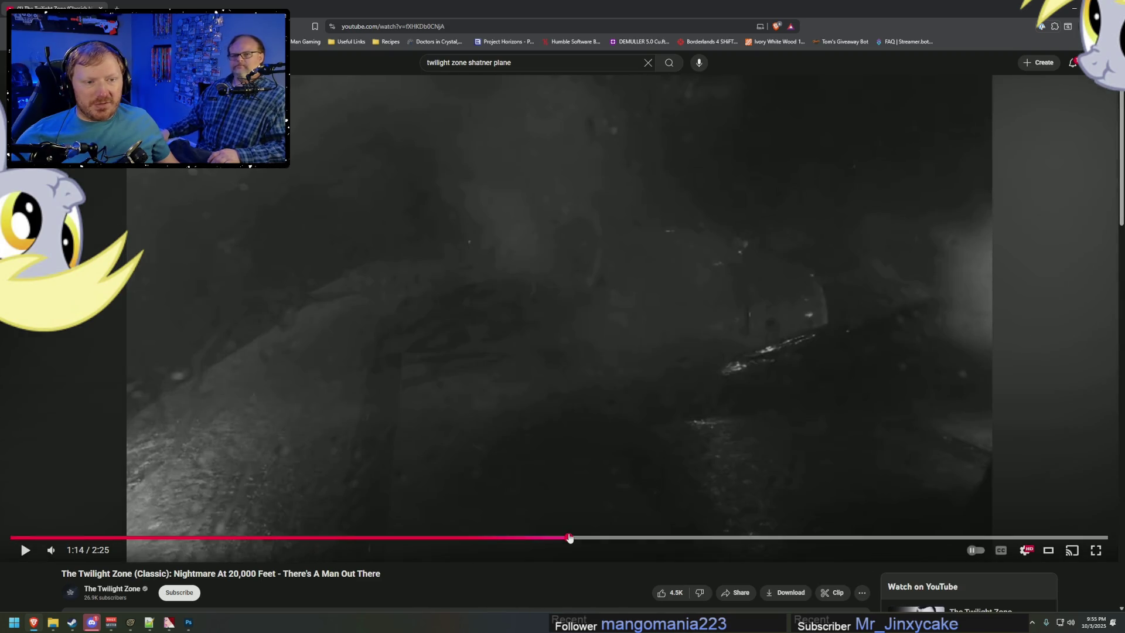
click(473, 290)
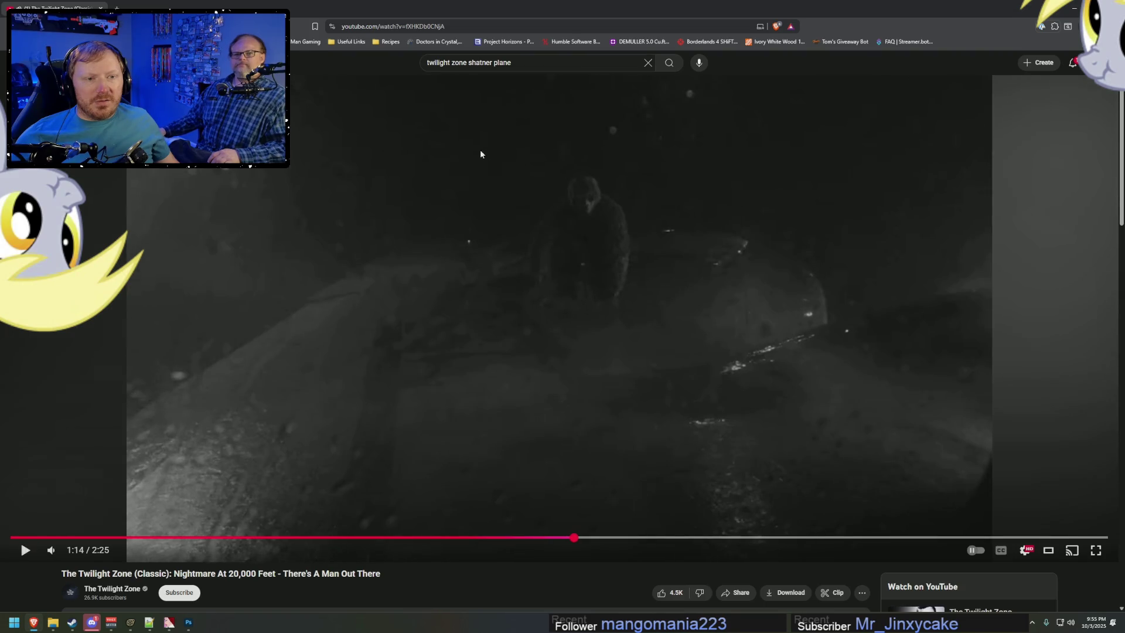
click(877, 104)
click(874, 104)
click(873, 103)
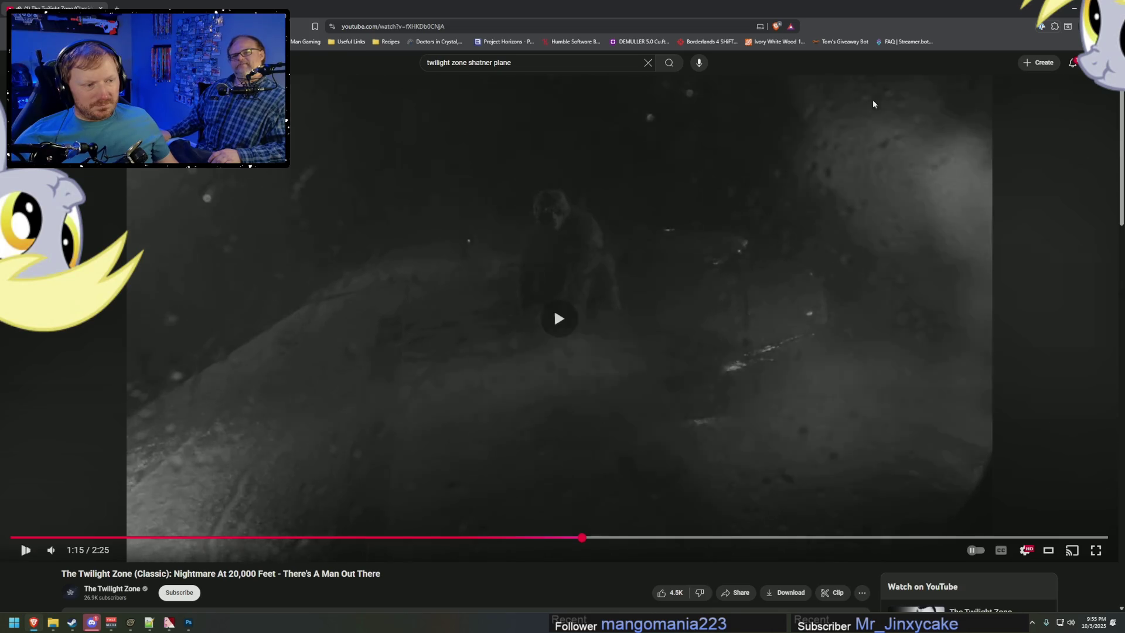
click(1029, 293)
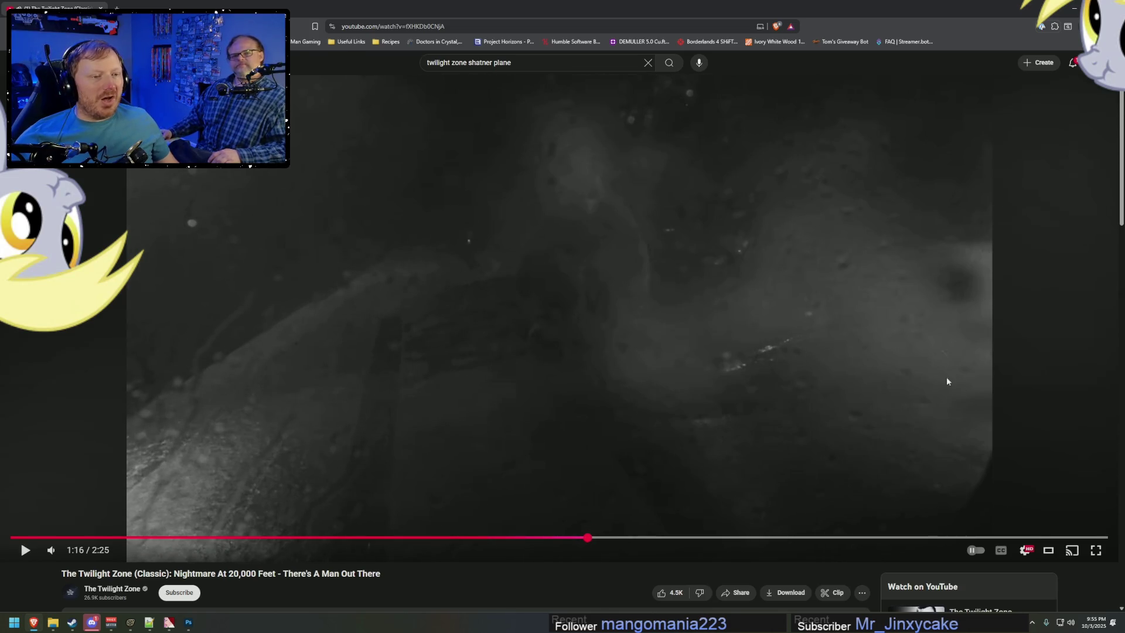